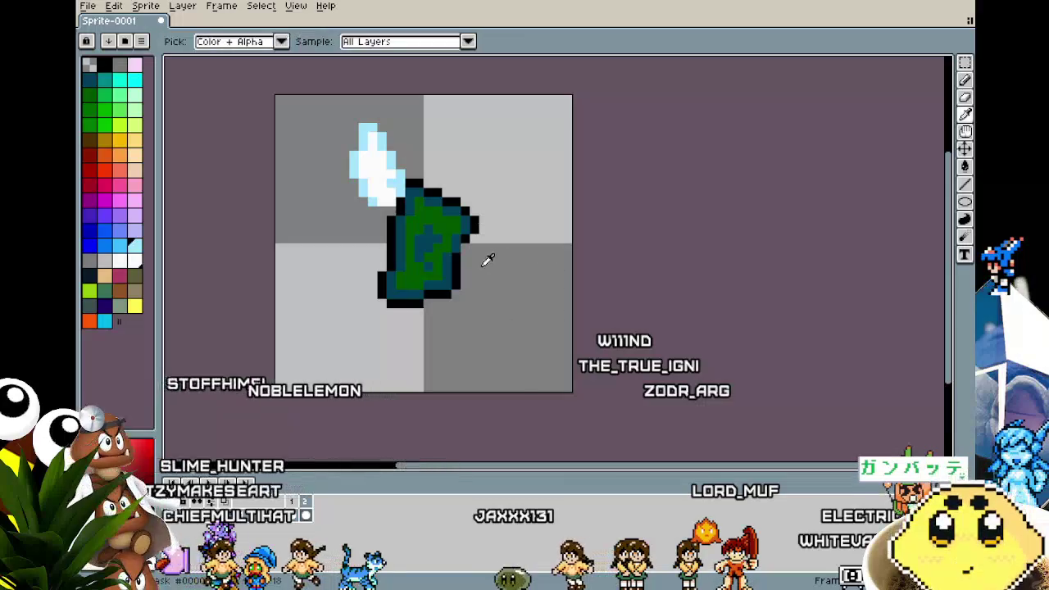
- Paste a copy of the wing and outline the right wing with the 1px pencil in light blue
{"action": "key", "text": "ctrl+v"}
{"action": "left_click", "coordinate": [498, 271]}
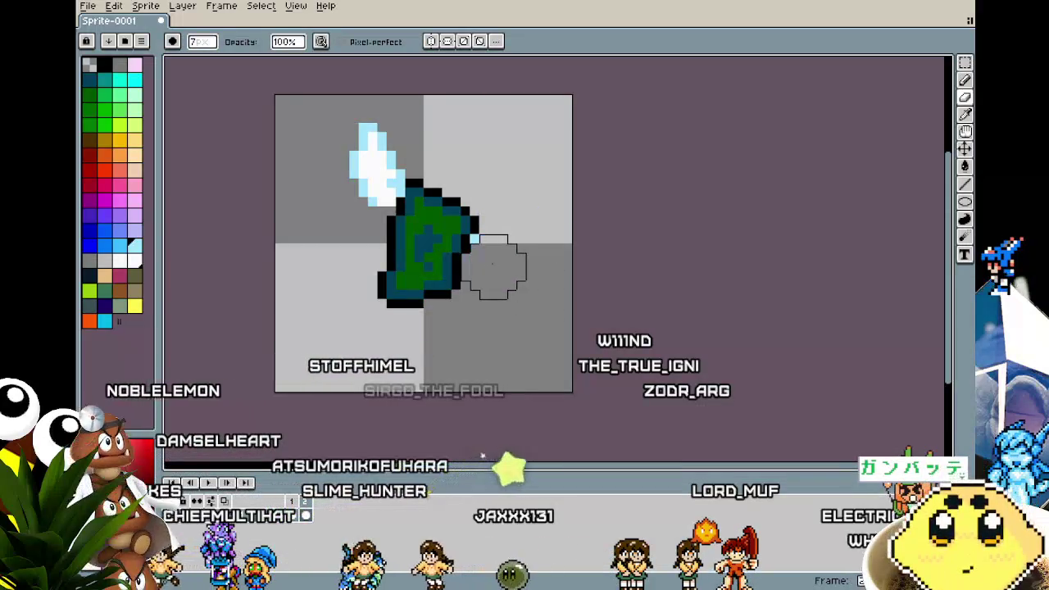
{"action": "key", "text": "b"}
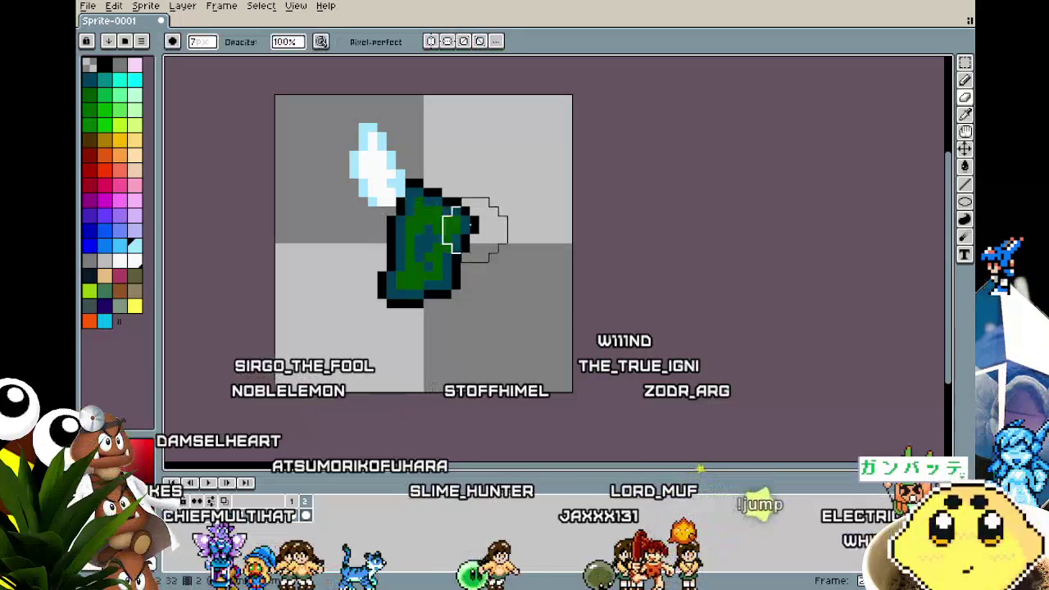
{"action": "mouse_move", "coordinate": [508, 180]}
{"action": "left_mouse_down"}
{"action": "mouse_move", "coordinate": [493, 247]}
{"action": "mouse_move", "coordinate": [470, 256]}
{"action": "left_mouse_up"}
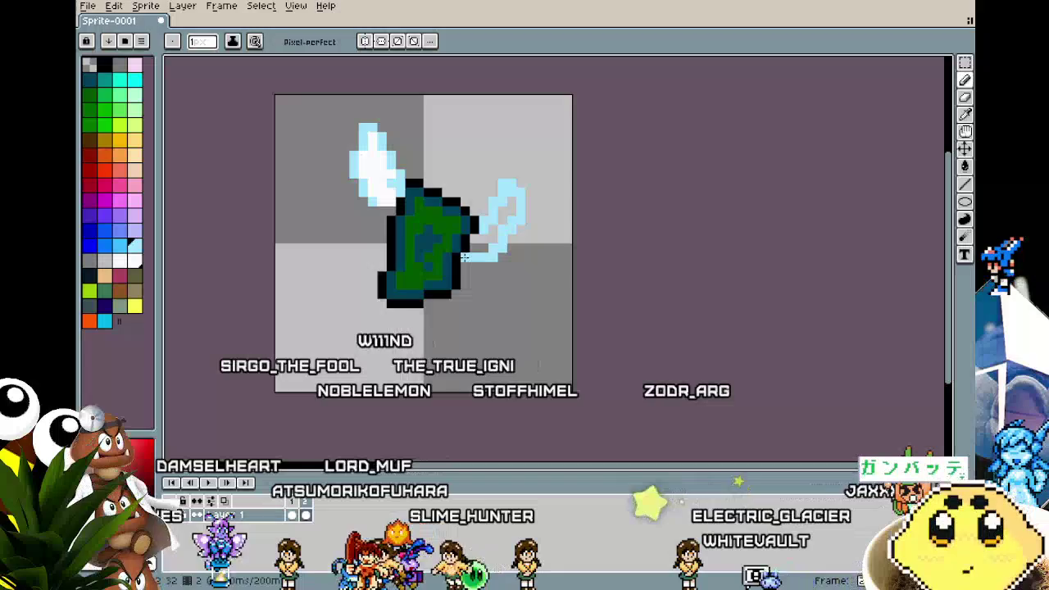
- Bucket-fill the right wing white and paint white highlights along its edge
{"action": "key", "text": "g"}
{"action": "left_click", "coordinate": [484, 247]}
{"action": "key", "text": "b"}
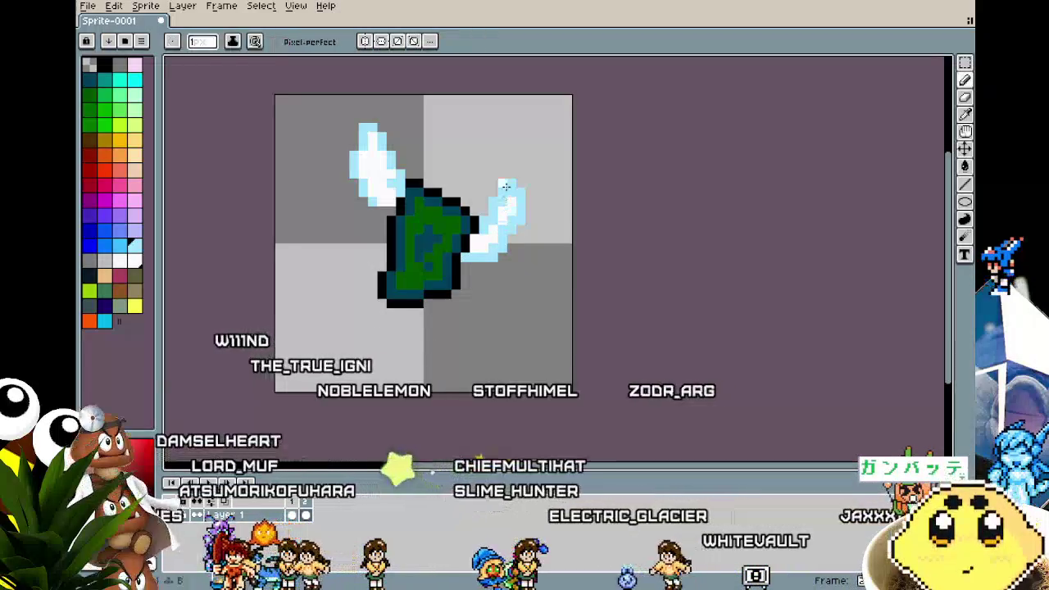
{"action": "left_click_drag", "start_coordinate": [506, 208], "coordinate": [508, 184]}
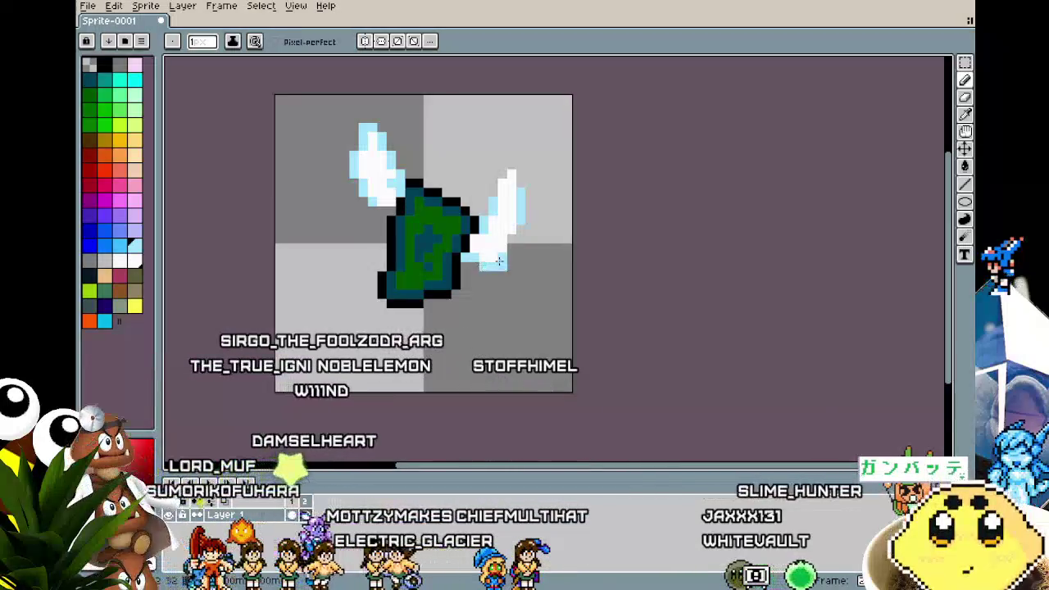
{"action": "key", "text": "i"}
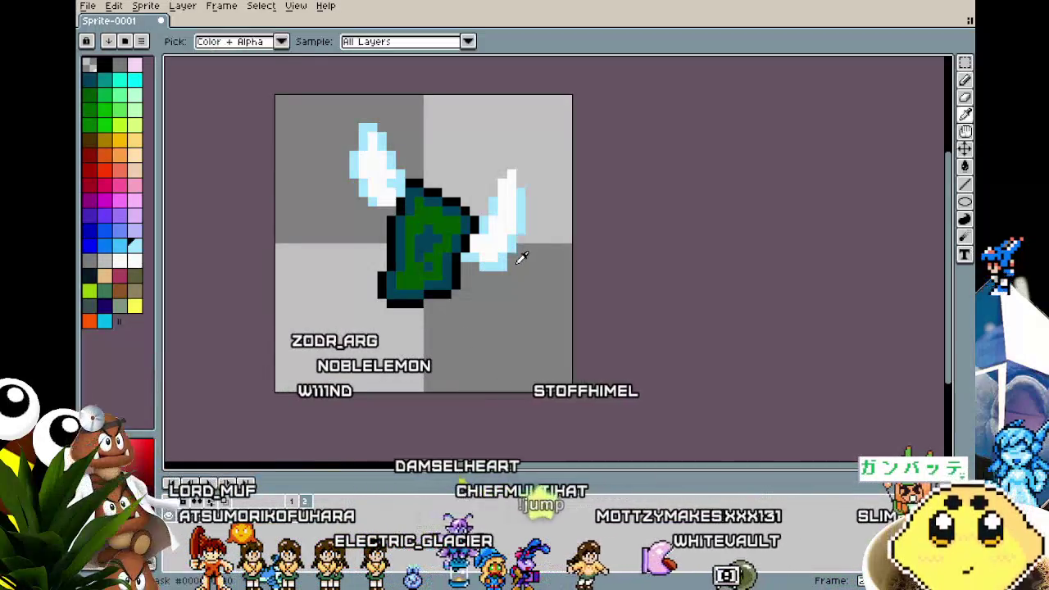
{"action": "key", "text": "i"}
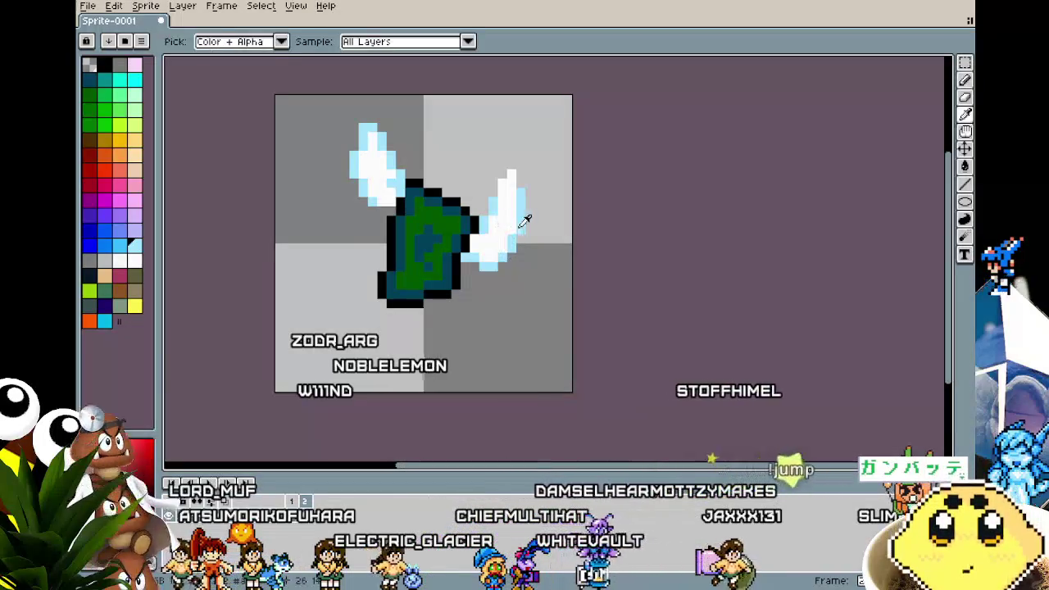
{"action": "key", "text": "b"}
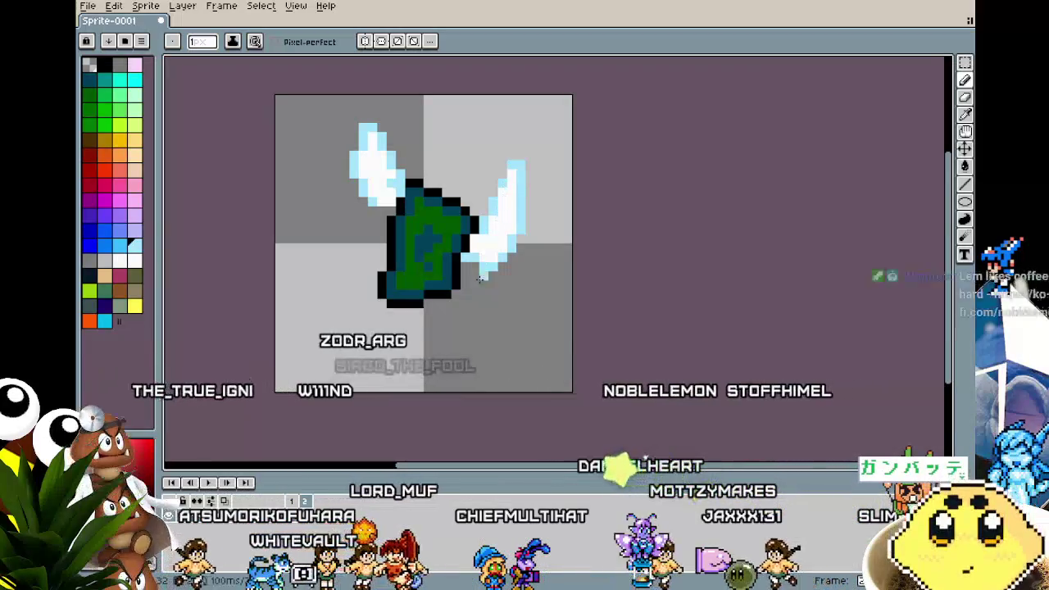
{"action": "scroll", "coordinate": [473, 298], "scroll_direction": "down", "scroll_amount": 3}
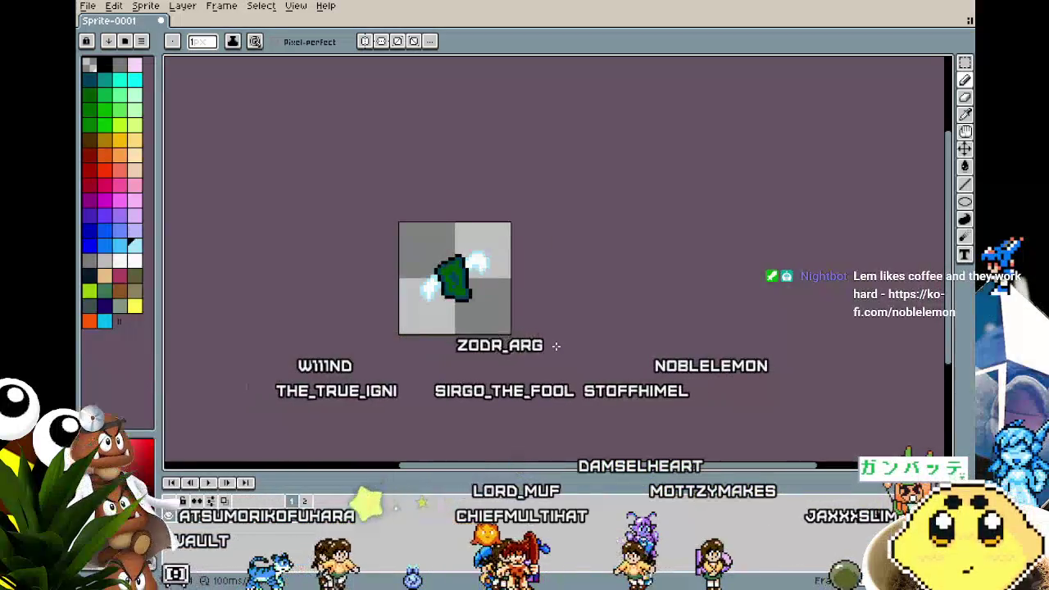
- Change frame 2's duration in Frame Properties, then play the two-frame wing flap
{"action": "key", "text": "Return"}
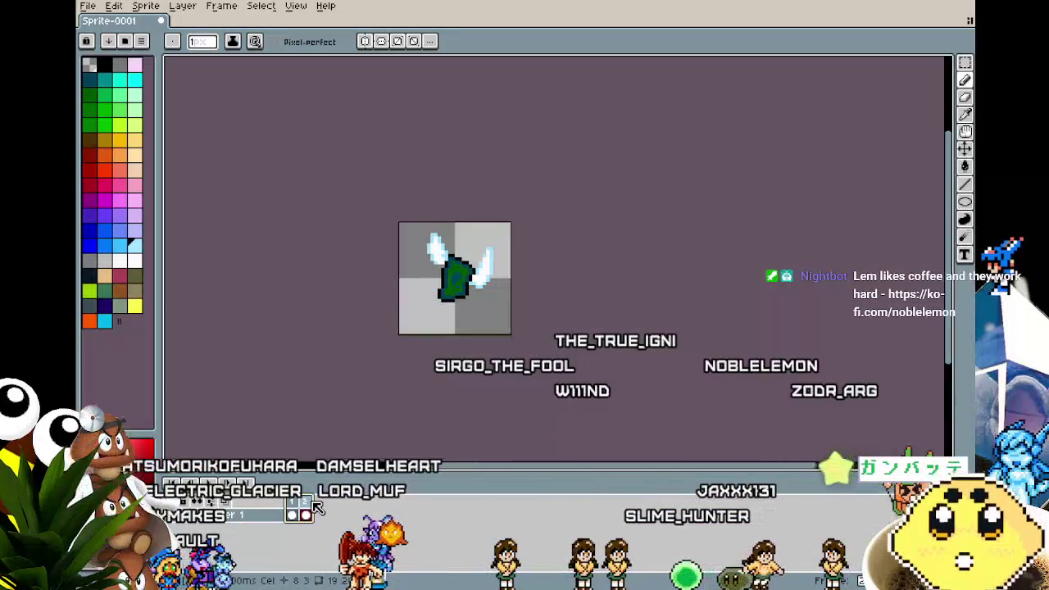
{"action": "double_click", "coordinate": [312, 504]}
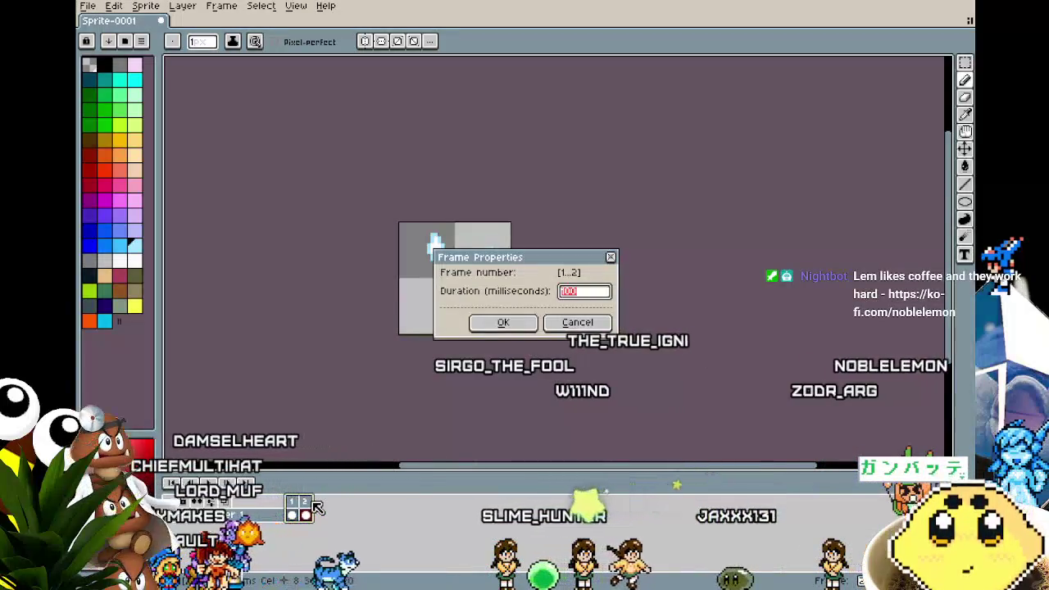
{"action": "key", "text": "Return"}
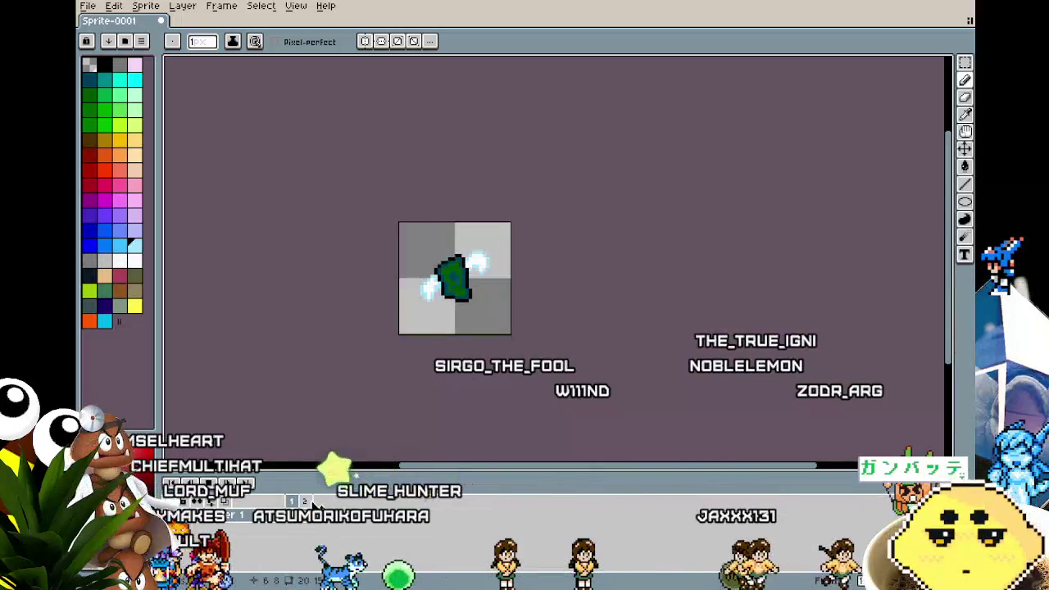
{"action": "key", "text": "Return"}
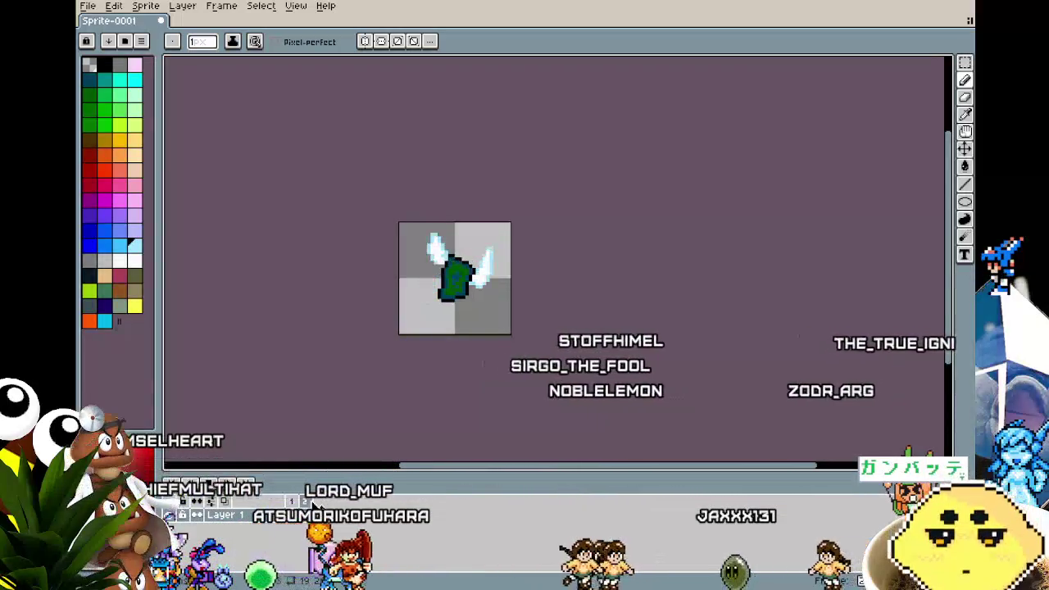
- Marquee-select the right wing and move it into place beside the green body
{"action": "scroll", "coordinate": [471, 342], "scroll_direction": "up", "scroll_amount": 1}
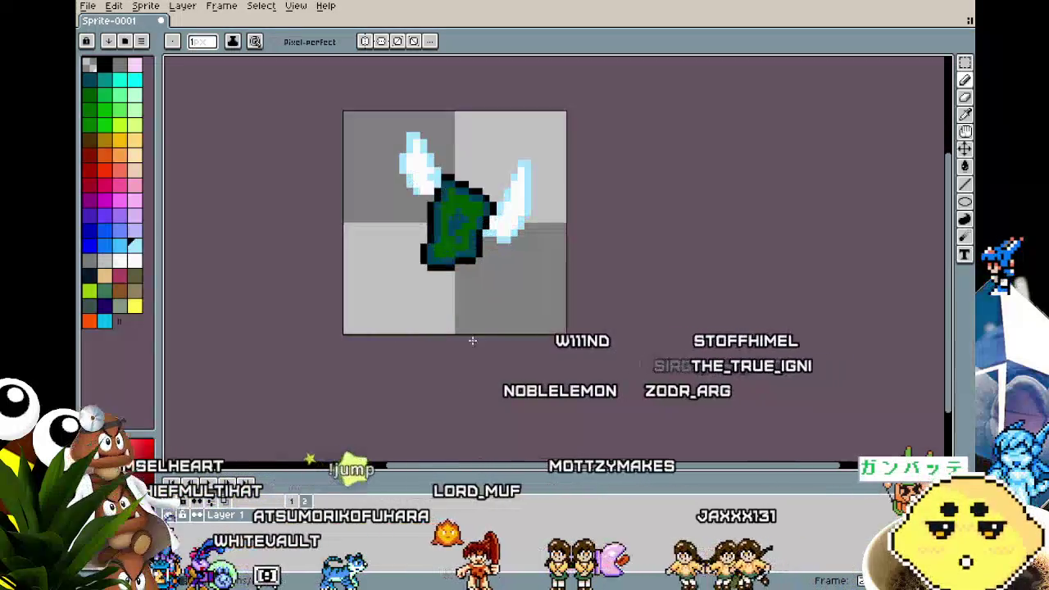
{"action": "scroll", "coordinate": [508, 214], "scroll_direction": "up", "scroll_amount": 1}
{"action": "key", "text": "m"}
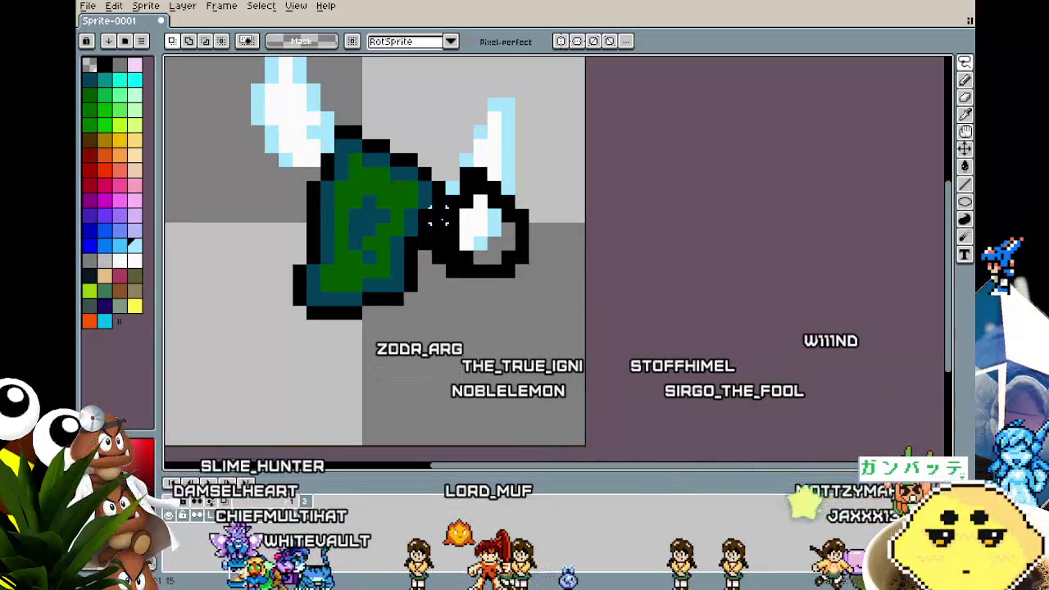
{"action": "mouse_move", "coordinate": [415, 122]}
{"action": "left_mouse_down"}
{"action": "mouse_move", "coordinate": [532, 239]}
{"action": "mouse_move", "coordinate": [513, 239]}
{"action": "left_mouse_up"}
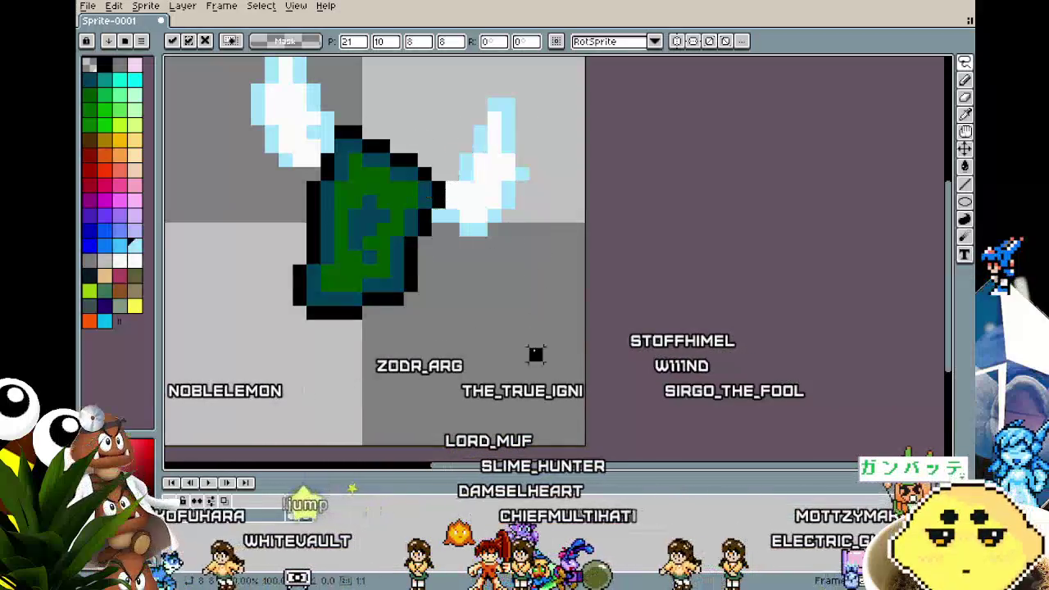
{"action": "key", "text": "Return"}
{"action": "left_click_drag", "start_coordinate": [428, 80], "coordinate": [532, 211]}
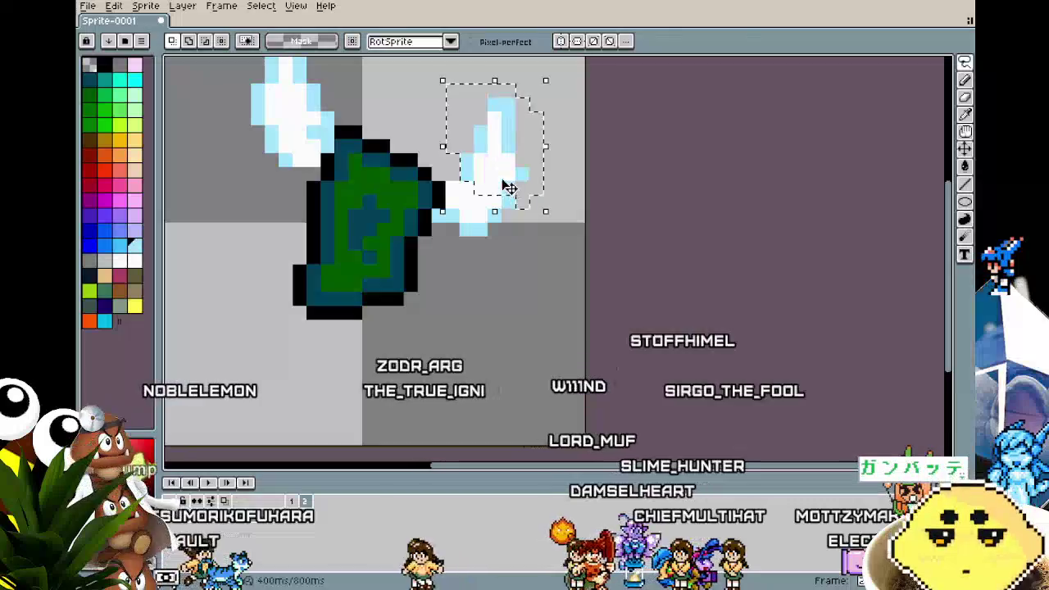
{"action": "key", "text": "ctrl+d"}
- Play the two-frame flap to check the repositioned right wing
{"action": "scroll", "coordinate": [481, 297], "scroll_direction": "down", "scroll_amount": 1}
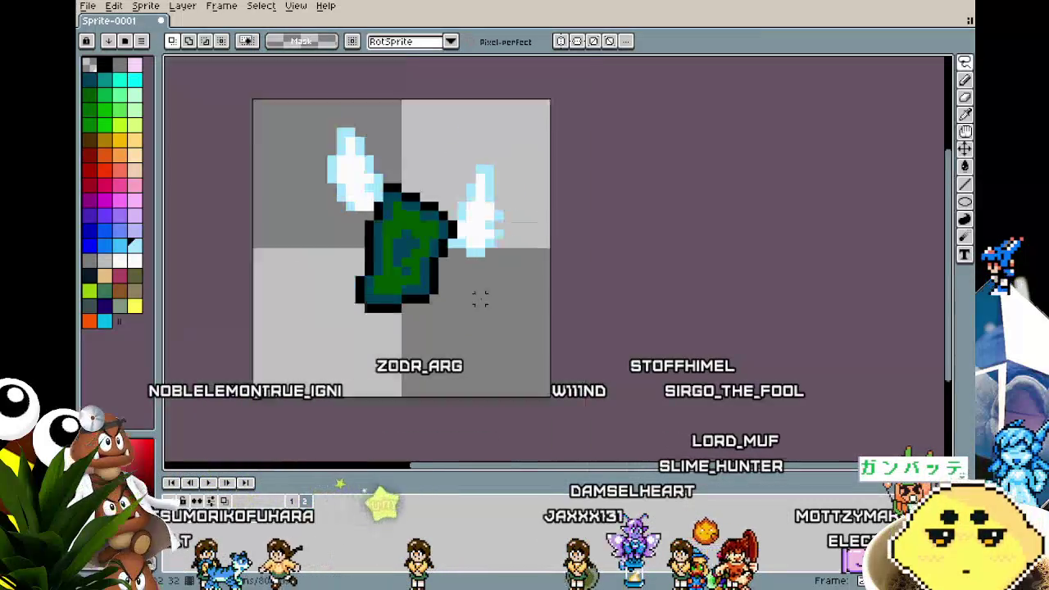
{"action": "scroll", "coordinate": [407, 209], "scroll_direction": "up", "scroll_amount": 1}
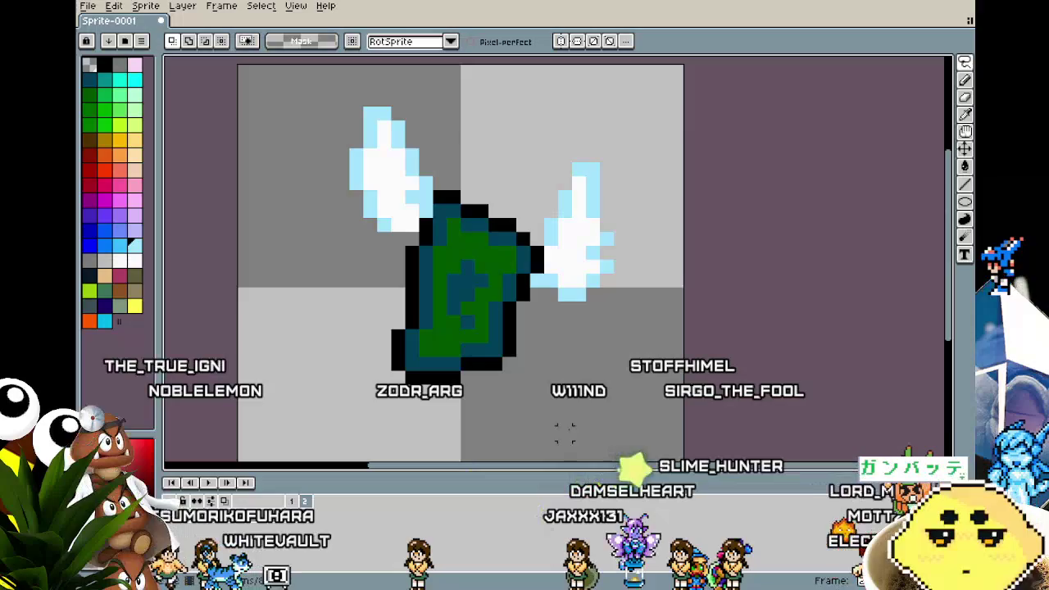
{"action": "key", "text": "Return"}
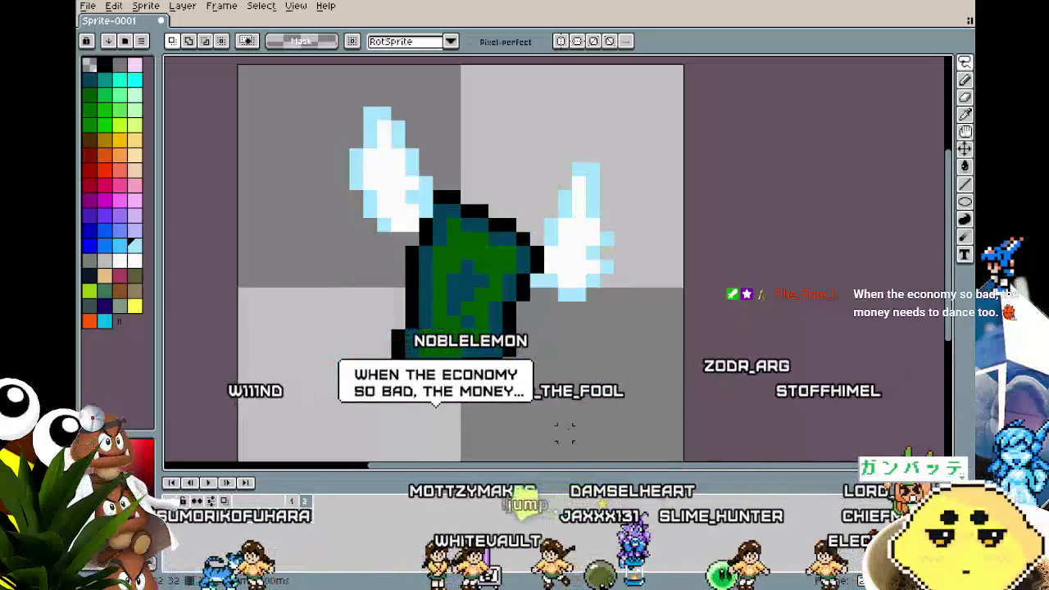
{"action": "scroll", "coordinate": [598, 309], "scroll_direction": "down", "scroll_amount": 1}
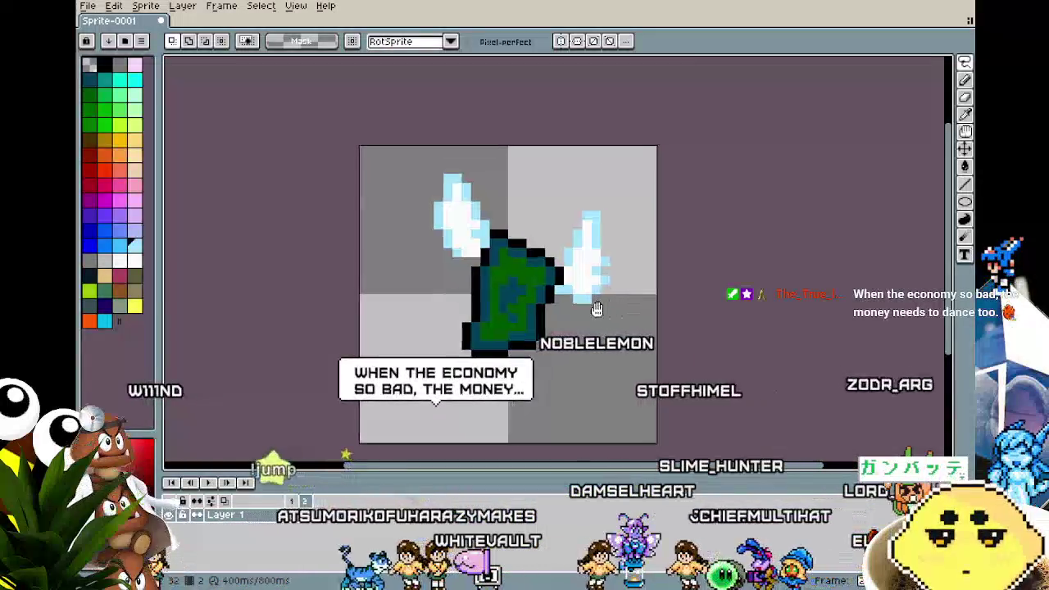
- Draw raised light-blue wing outlines with the 1px pencil, comparing against the other frame
{"action": "left_click_drag", "start_coordinate": [597, 309], "coordinate": [567, 317]}
{"action": "key", "text": "b"}
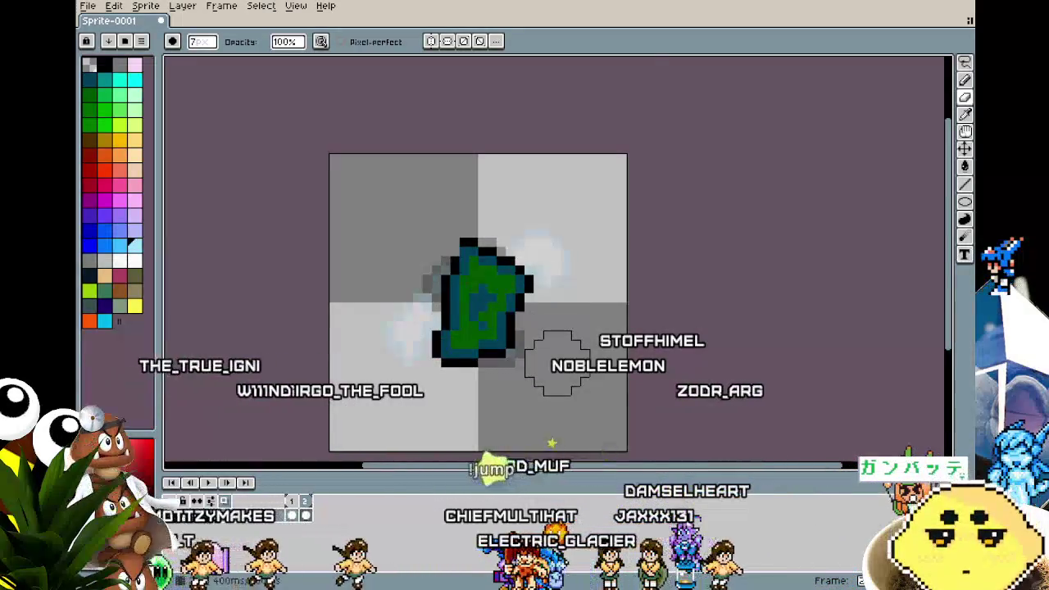
{"action": "scroll", "coordinate": [557, 363], "scroll_direction": "up", "scroll_amount": 1}
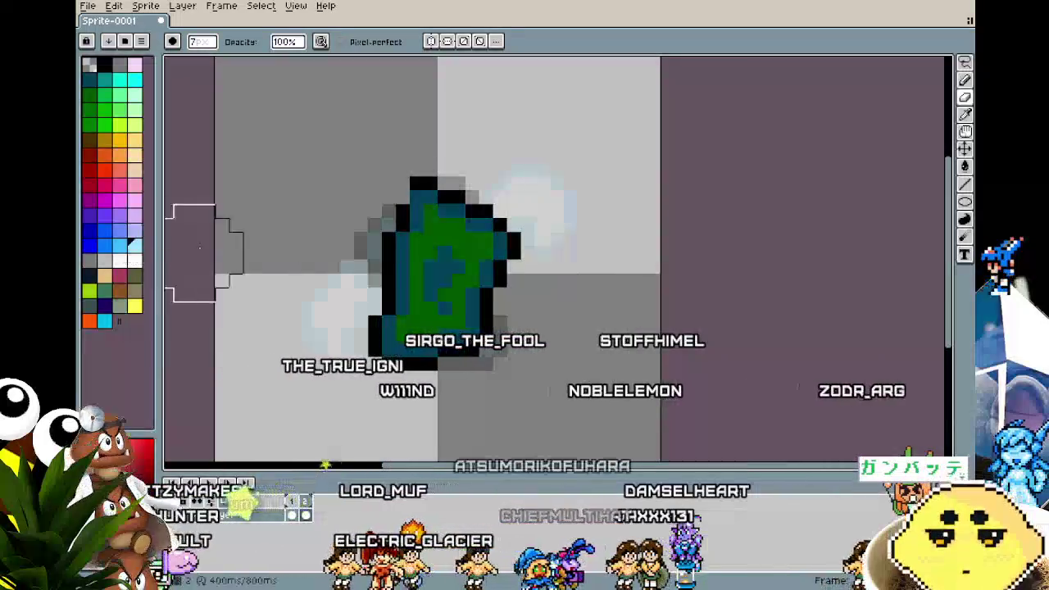
{"action": "key", "text": "b"}
{"action": "mouse_move", "coordinate": [484, 197]}
{"action": "left_mouse_down"}
{"action": "mouse_move", "coordinate": [522, 106]}
{"action": "mouse_move", "coordinate": [529, 254]}
{"action": "left_mouse_up"}
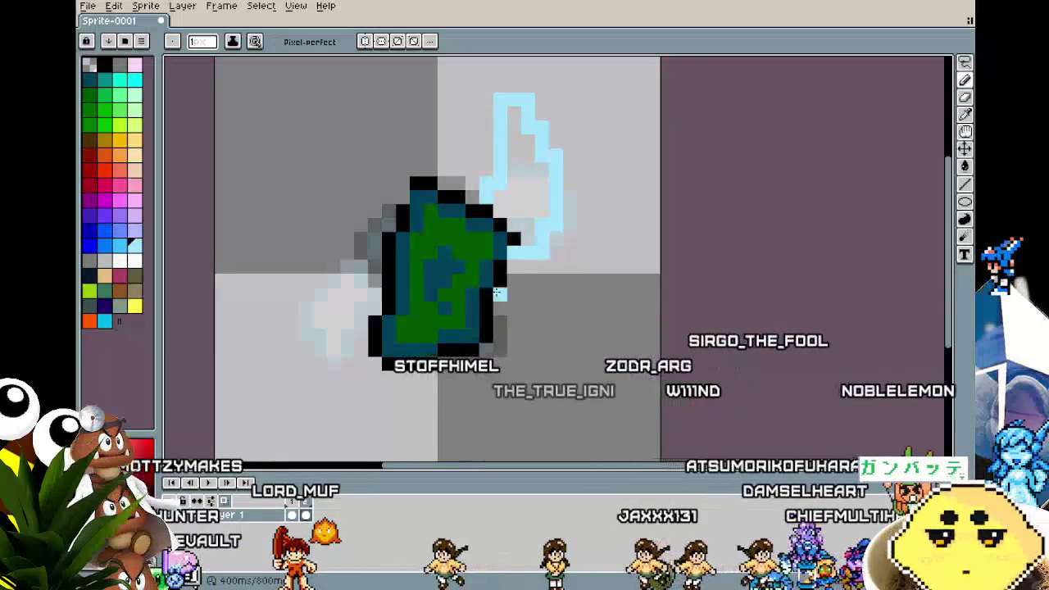
{"action": "left_click", "coordinate": [293, 513]}
{"action": "left_click", "coordinate": [305, 513]}
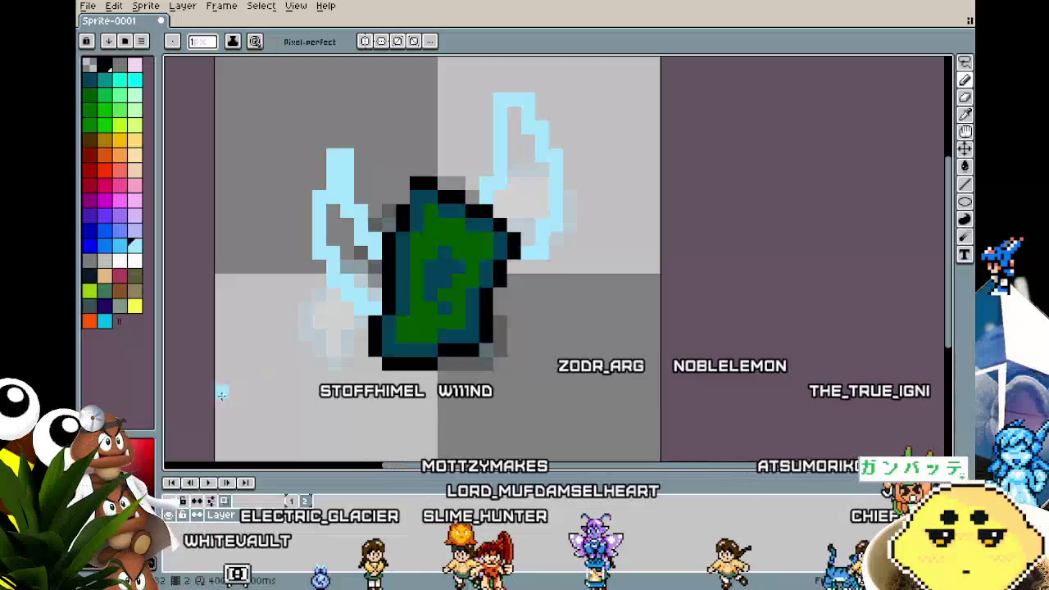
- Fill both raised wing outlines with white, then switch back to light blue
{"action": "left_click", "coordinate": [134, 261]}
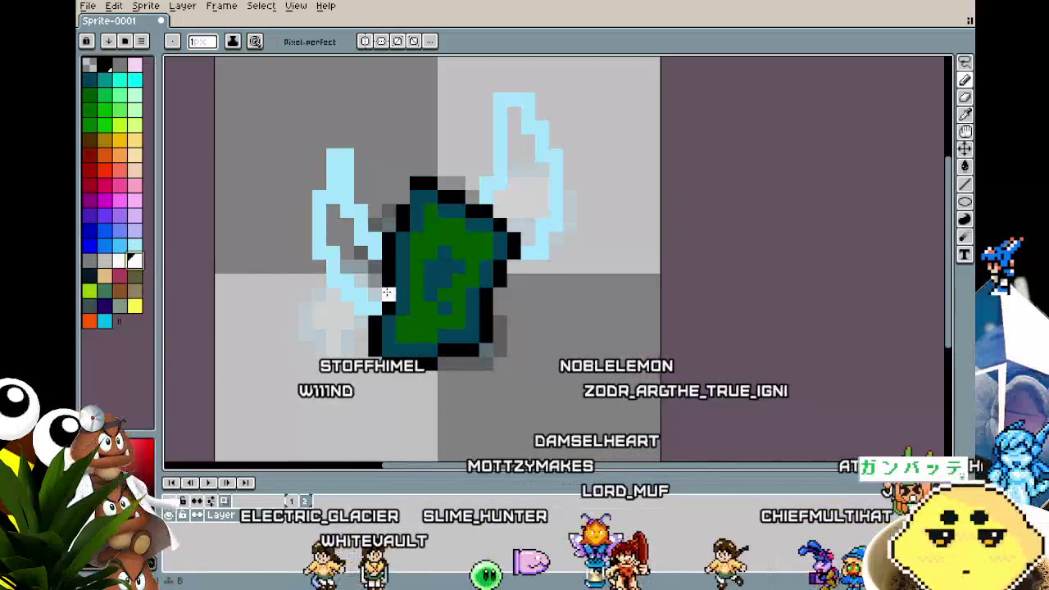
{"action": "left_click_drag", "start_coordinate": [376, 303], "coordinate": [334, 168]}
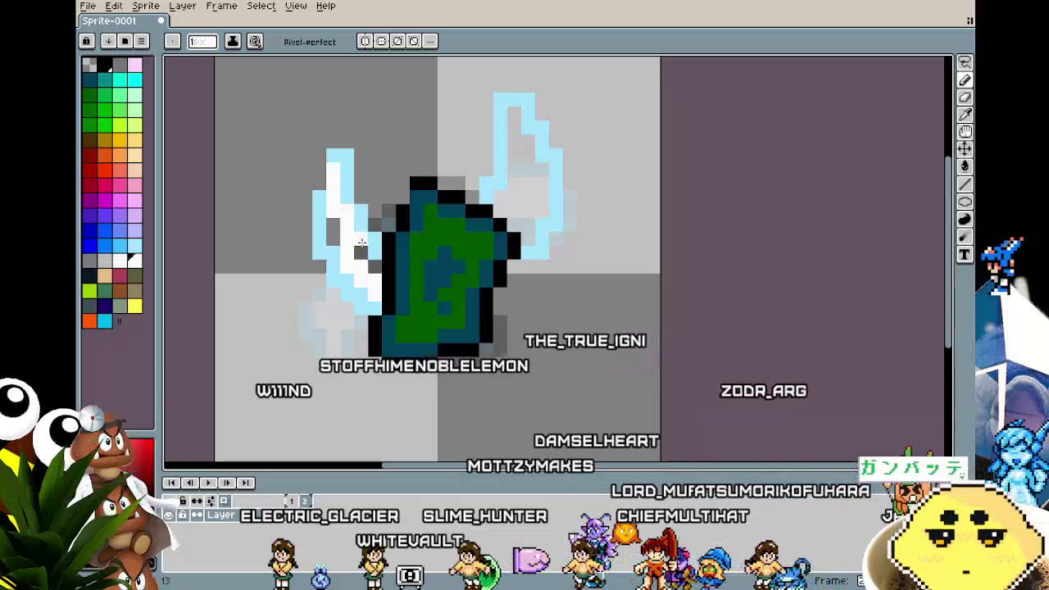
{"action": "left_click_drag", "start_coordinate": [361, 242], "coordinate": [332, 224]}
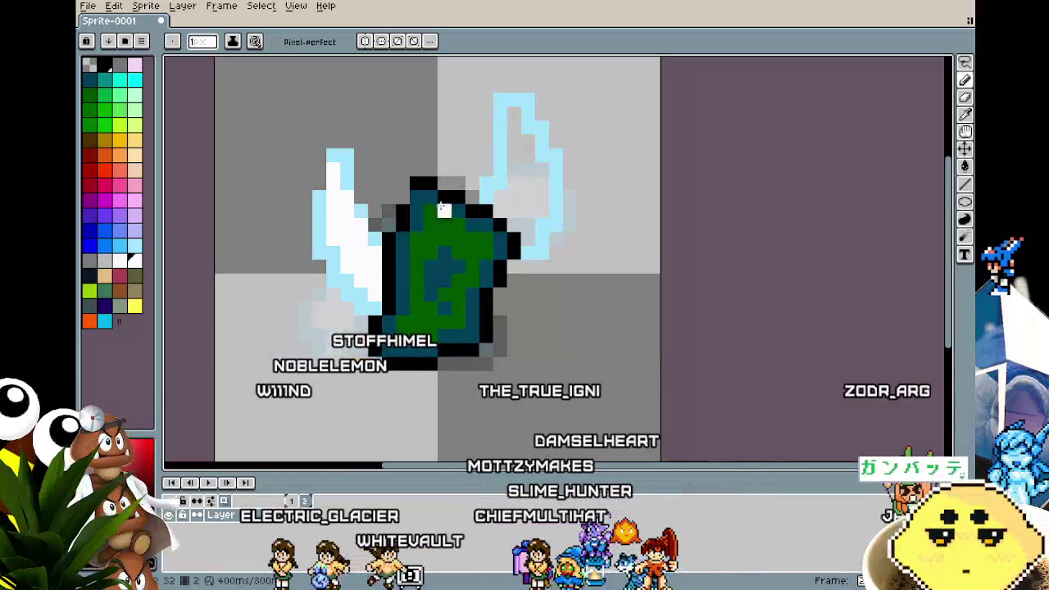
{"action": "left_click_drag", "start_coordinate": [516, 197], "coordinate": [509, 110]}
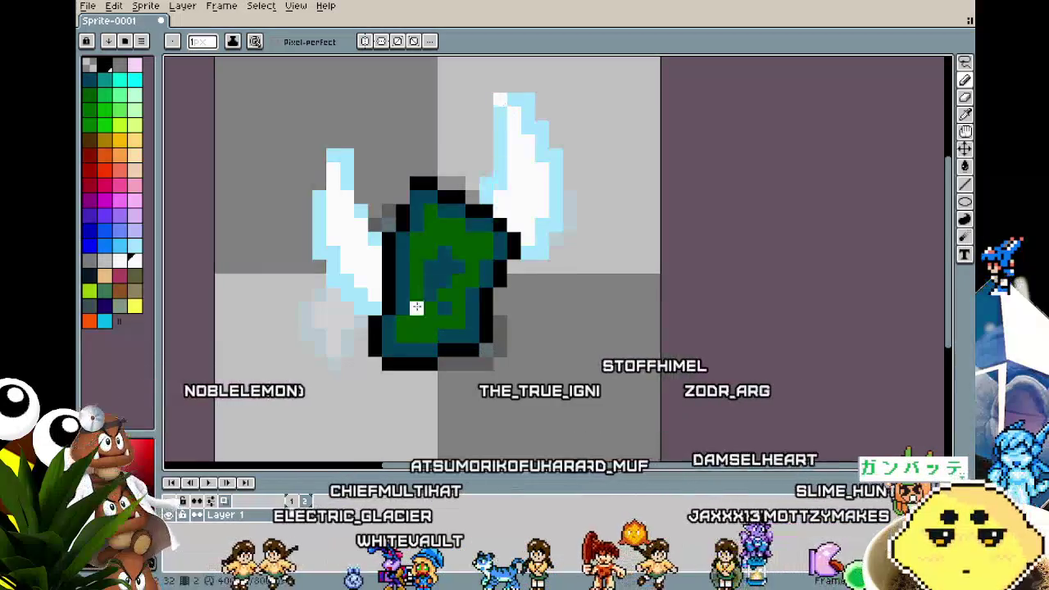
{"action": "left_click", "coordinate": [344, 185], "text": "alt"}
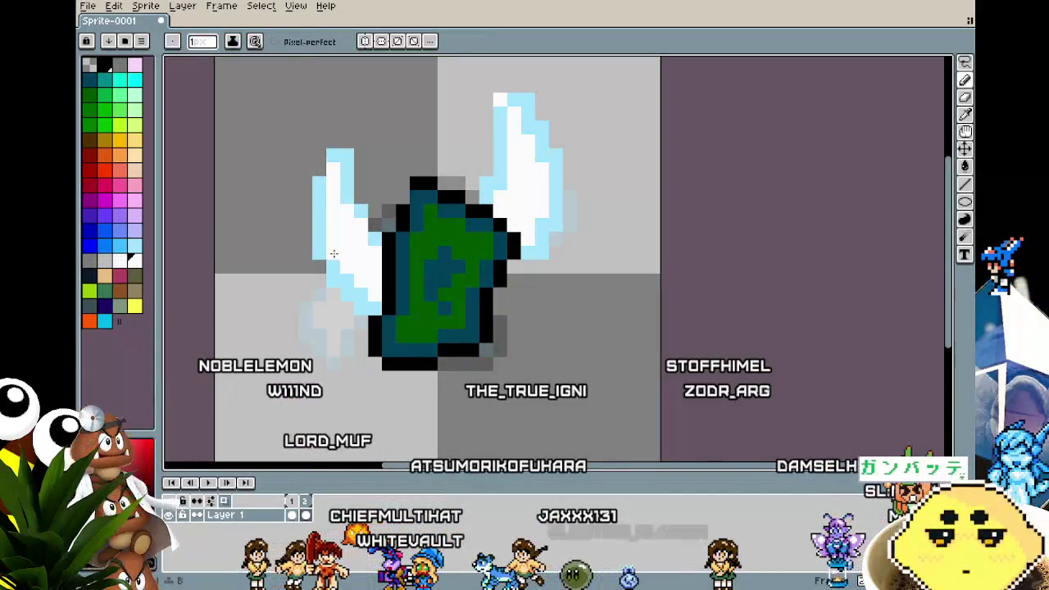
- Sample the light blue from the wing while zooming around the second frame
{"action": "scroll", "coordinate": [332, 418], "scroll_direction": "down", "scroll_amount": 1}
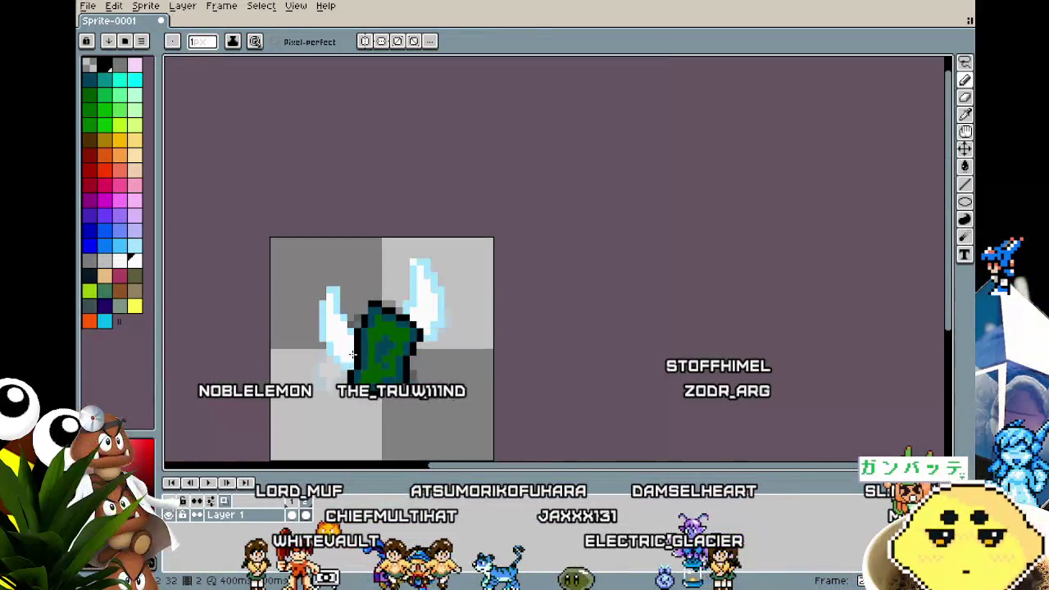
{"action": "scroll", "coordinate": [359, 345], "scroll_direction": "up", "scroll_amount": 1}
{"action": "left_click", "coordinate": [359, 341], "text": "alt"}
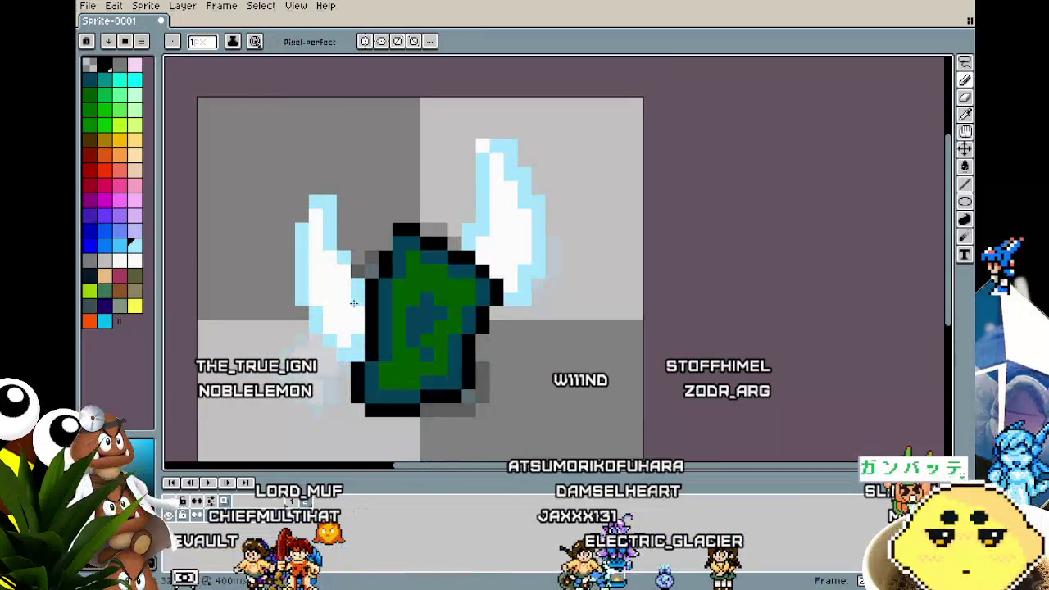
{"action": "scroll", "coordinate": [310, 380], "scroll_direction": "down", "scroll_amount": 1}
{"action": "scroll", "coordinate": [303, 393], "scroll_direction": "down", "scroll_amount": 1}
{"action": "scroll", "coordinate": [290, 425], "scroll_direction": "up", "scroll_amount": 3}
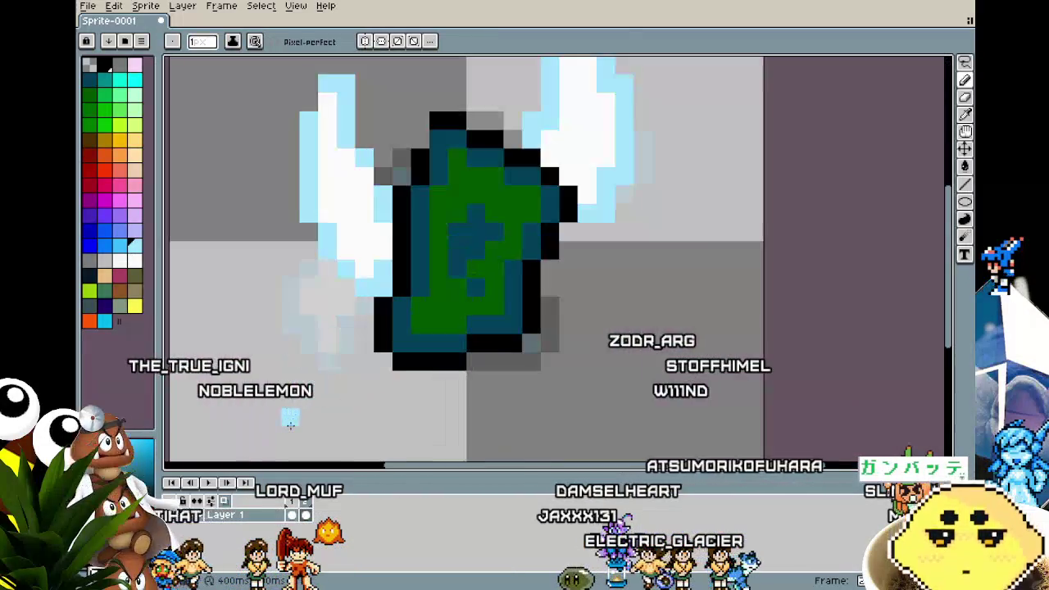
{"action": "scroll", "coordinate": [234, 349], "scroll_direction": "down", "scroll_amount": 3}
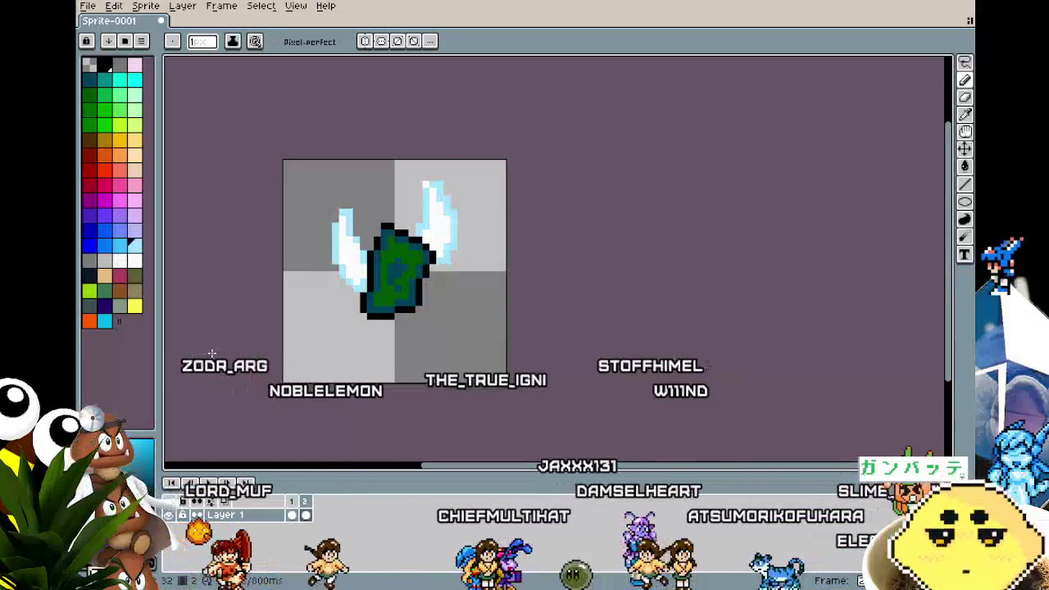
{"action": "scroll", "coordinate": [452, 266], "scroll_direction": "up", "scroll_amount": 3}
- Marquee-select the second frame's right wing and shift it down and right
{"action": "key", "text": "m"}
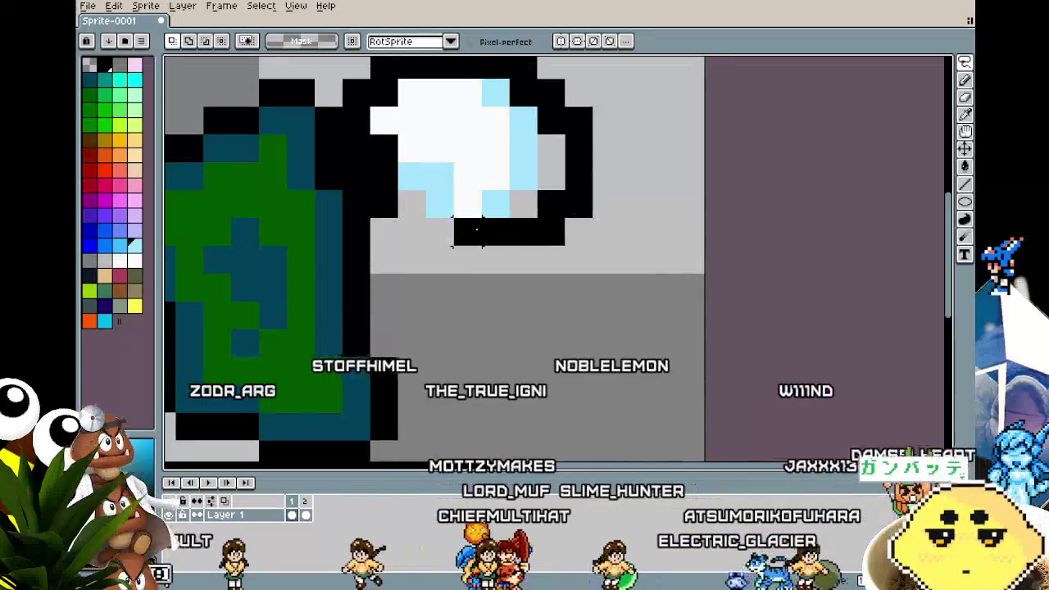
{"action": "left_click_drag", "start_coordinate": [339, 56], "coordinate": [597, 247]}
{"action": "mouse_move", "coordinate": [417, 211]}
{"action": "left_mouse_down"}
{"action": "mouse_move", "coordinate": [468, 233]}
{"action": "mouse_move", "coordinate": [467, 264]}
{"action": "left_mouse_up"}
{"action": "key", "text": "ctrl+d"}
{"action": "key", "text": "b"}
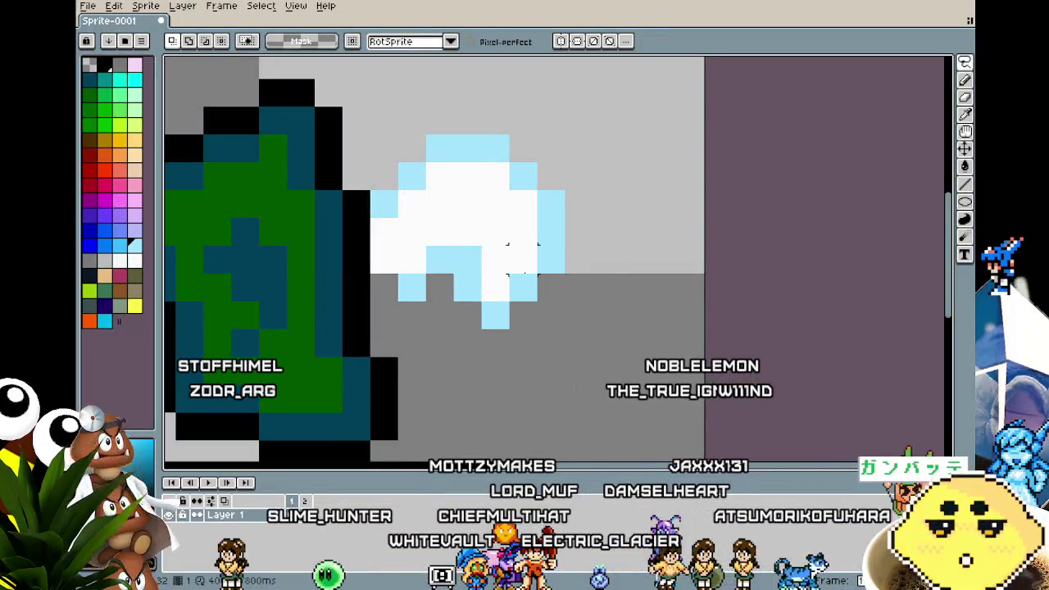
- Play the two-frame flap, zoom in on the wing, and pick white as drawing colour
{"action": "scroll", "coordinate": [384, 291], "scroll_direction": "down", "scroll_amount": 4}
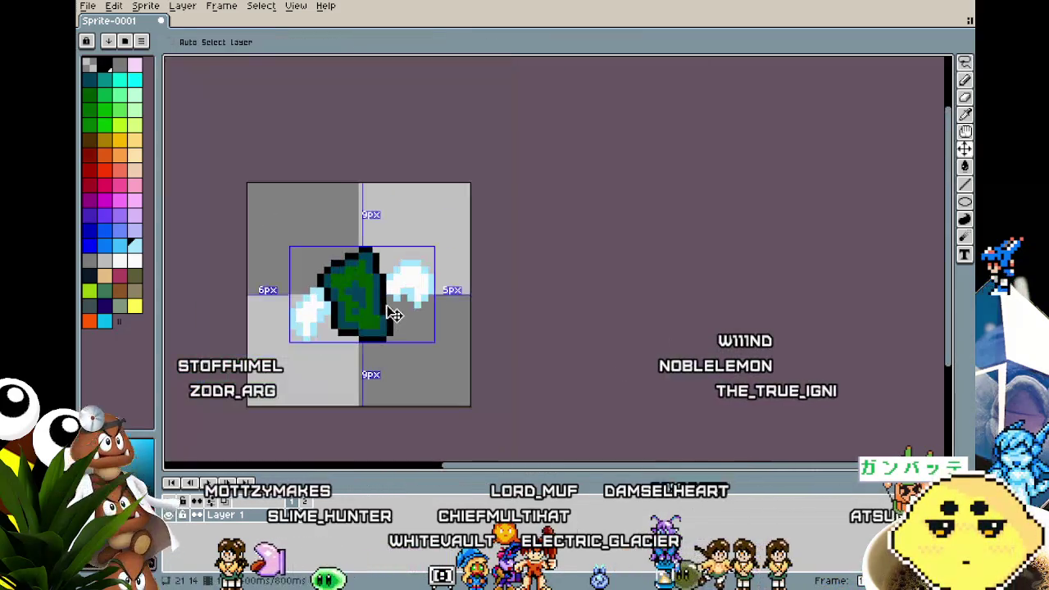
{"action": "scroll", "coordinate": [424, 368], "scroll_direction": "down", "scroll_amount": 1}
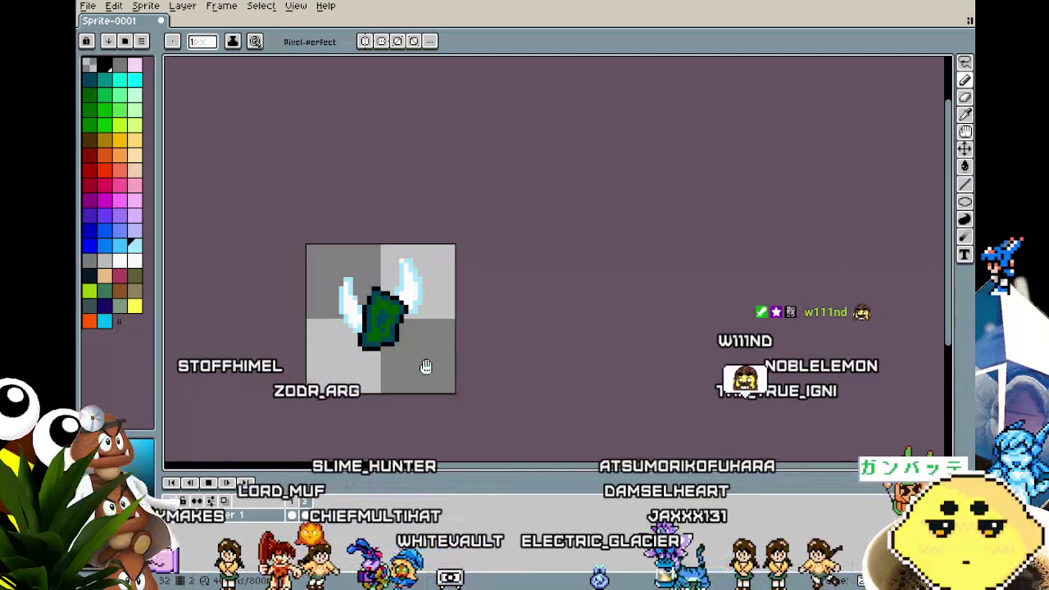
{"action": "key", "text": "Return"}
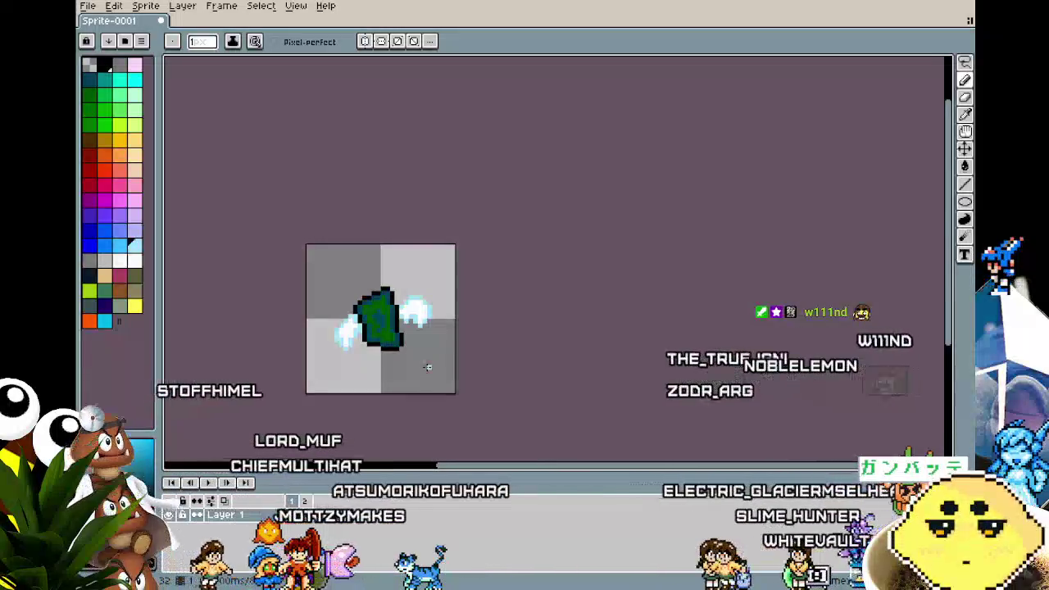
{"action": "scroll", "coordinate": [396, 315], "scroll_direction": "up", "scroll_amount": 1}
{"action": "scroll", "coordinate": [396, 315], "scroll_direction": "up", "scroll_amount": 1}
{"action": "scroll", "coordinate": [408, 237], "scroll_direction": "up", "scroll_amount": 1}
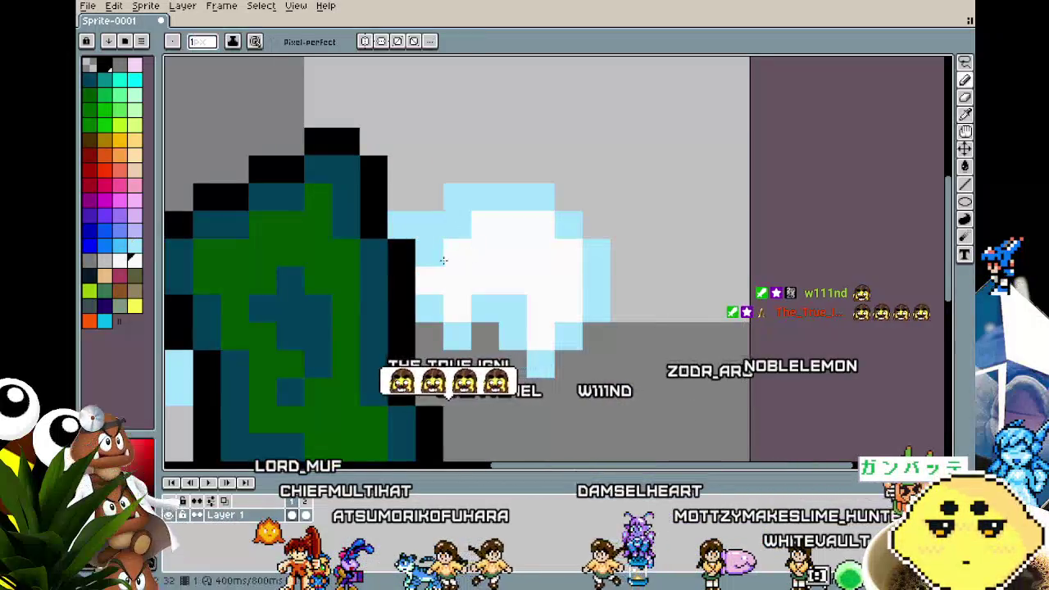
{"action": "left_click", "coordinate": [437, 259], "text": "alt"}
{"action": "scroll", "coordinate": [452, 233], "scroll_direction": "down", "scroll_amount": 2}
- Undo the stray white and light-blue pixels accidentally painted on the gem body
{"action": "scroll", "coordinate": [426, 328], "scroll_direction": "down", "scroll_amount": 1}
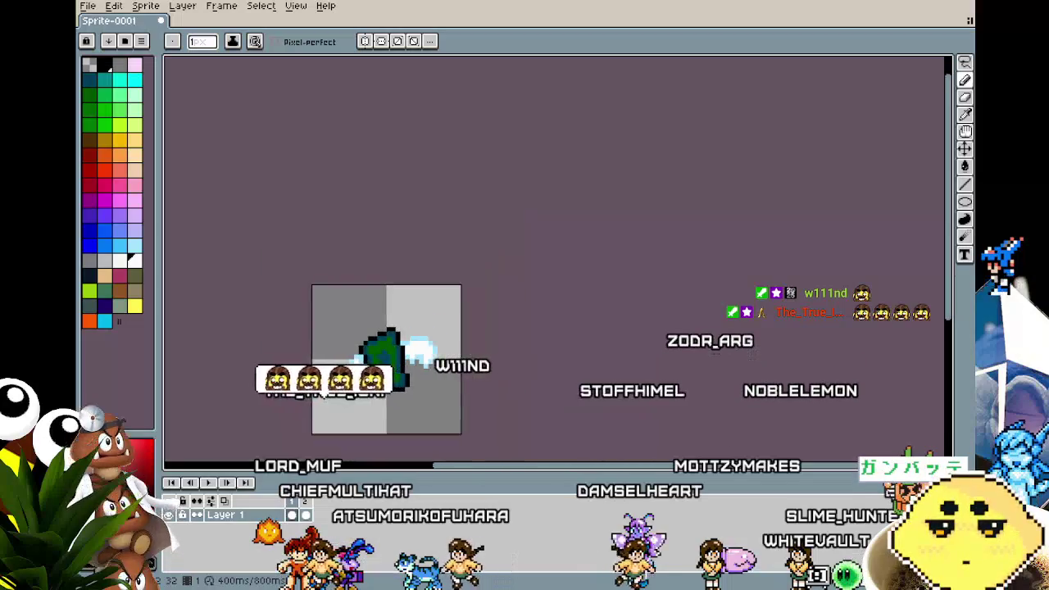
{"action": "scroll", "coordinate": [434, 336], "scroll_direction": "up", "scroll_amount": 1}
{"action": "scroll", "coordinate": [443, 338], "scroll_direction": "up", "scroll_amount": 2}
{"action": "left_click", "coordinate": [432, 345]}
{"action": "key", "text": "ctrl+z"}
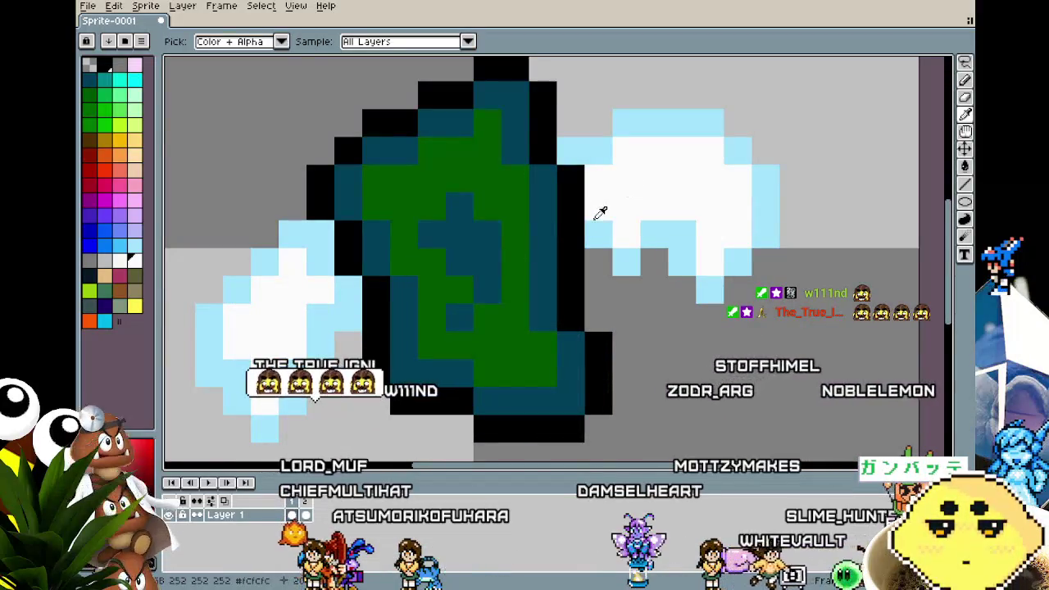
{"action": "left_click", "coordinate": [597, 229]}
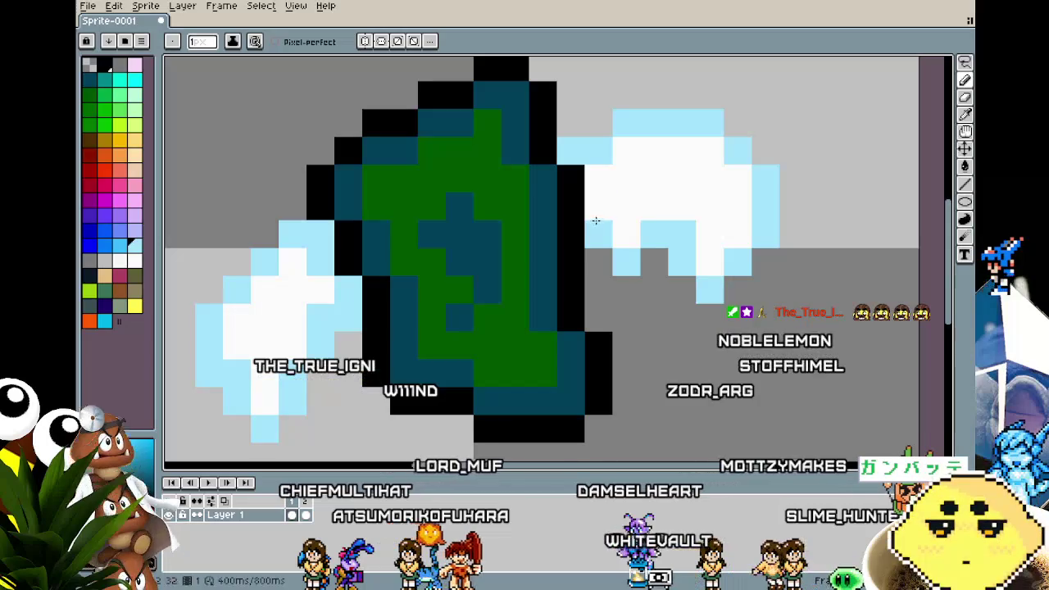
{"action": "key", "text": "ctrl+z"}
- Reshade the left wing with new light-blue and white pixels
{"action": "left_click", "coordinate": [318, 263], "text": "alt"}
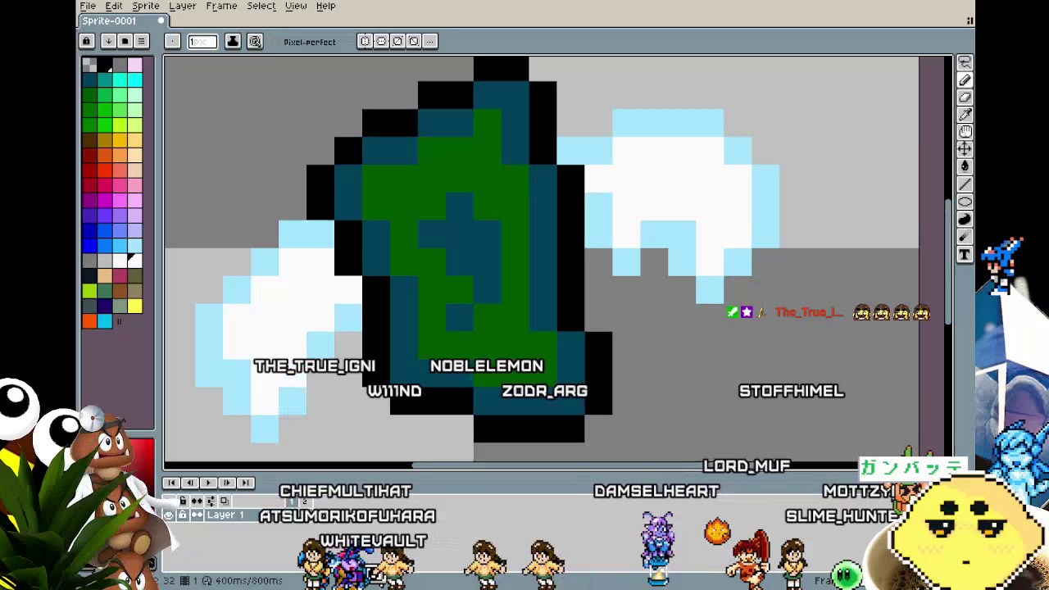
{"action": "left_click", "coordinate": [249, 285], "text": "alt"}
{"action": "mouse_move", "coordinate": [237, 262]}
{"action": "left_mouse_down"}
{"action": "mouse_move", "coordinate": [265, 235]}
{"action": "mouse_move", "coordinate": [320, 236]}
{"action": "left_mouse_up"}
{"action": "left_click", "coordinate": [293, 281], "text": "alt"}
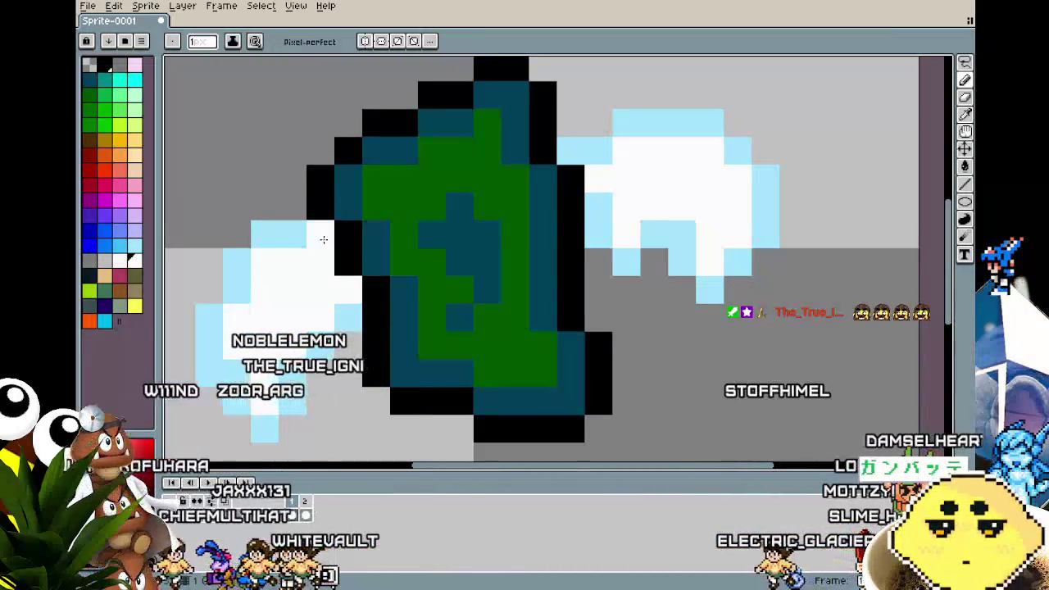
{"action": "left_click", "coordinate": [314, 239], "text": "alt"}
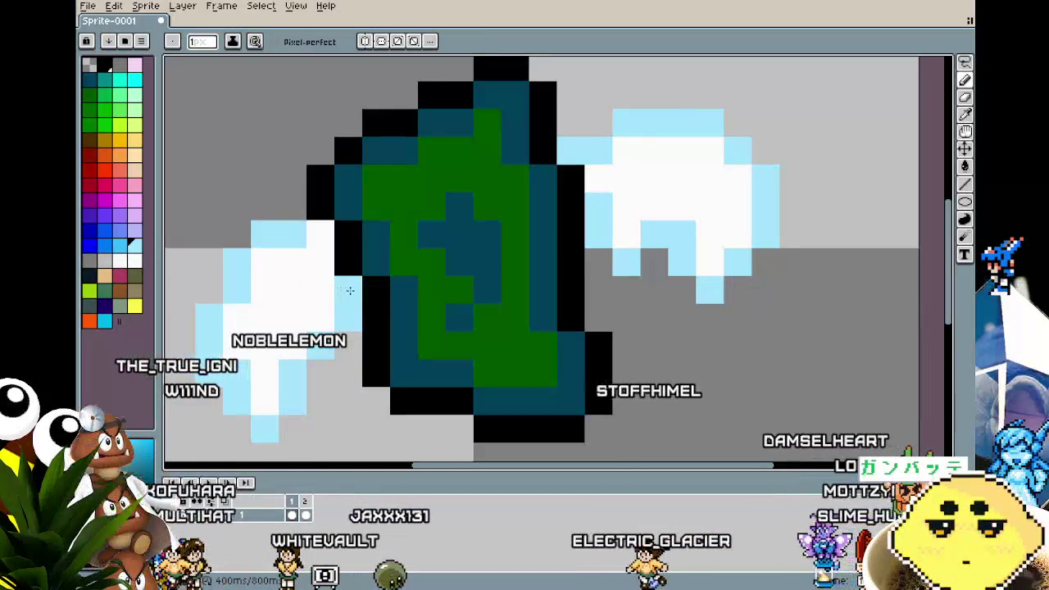
- Play the wing-flap animation to check the reshaded left wing
{"action": "scroll", "coordinate": [320, 386], "scroll_direction": "down", "scroll_amount": 1}
{"action": "scroll", "coordinate": [320, 386], "scroll_direction": "down", "scroll_amount": 2}
{"action": "scroll", "coordinate": [327, 423], "scroll_direction": "up", "scroll_amount": 1}
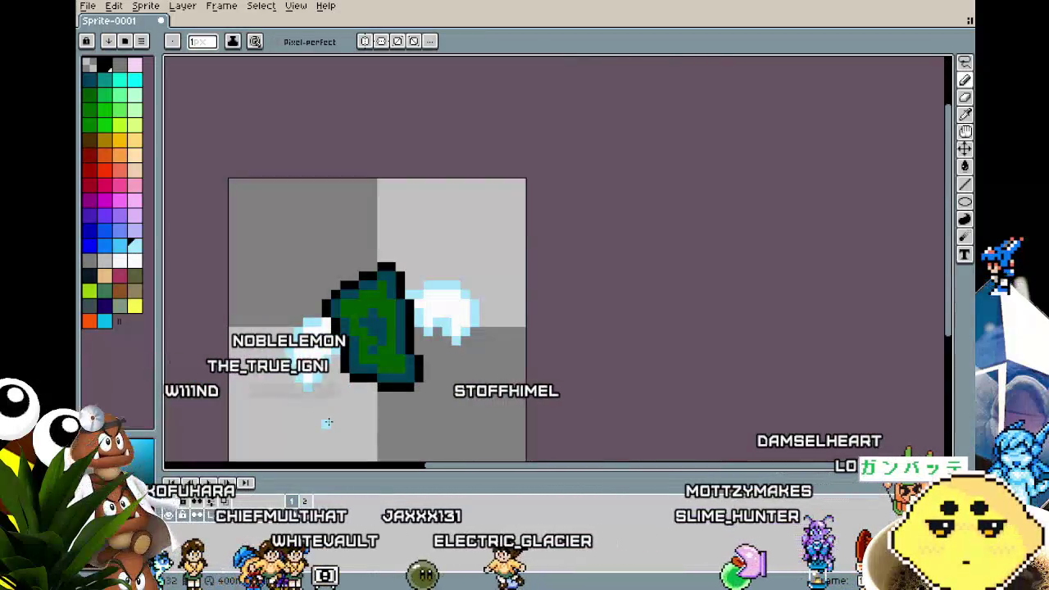
{"action": "key", "text": "Return"}
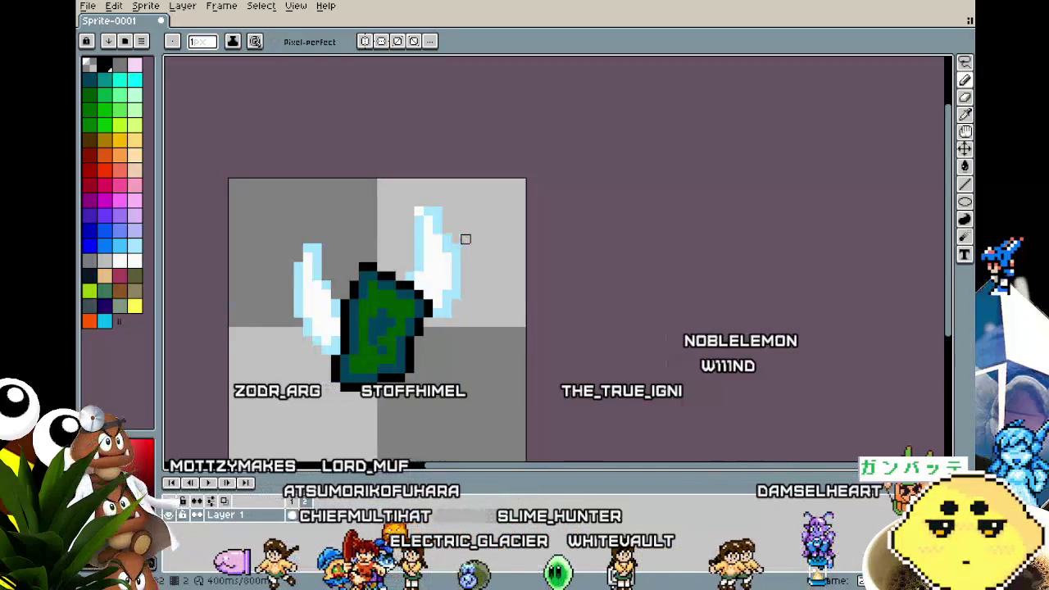
{"action": "key", "text": "ctrl"}
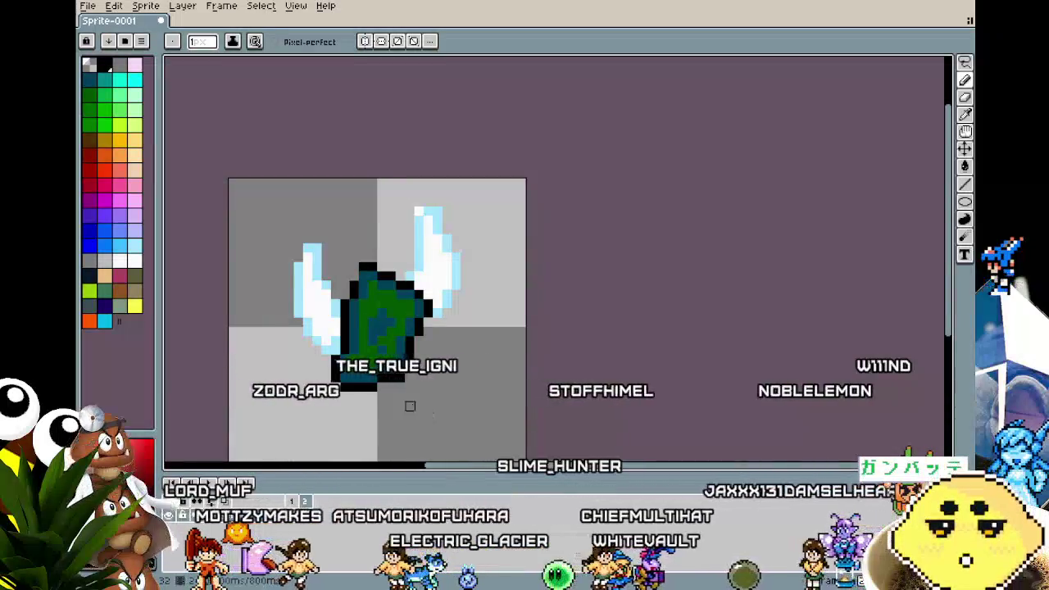
{"action": "scroll", "coordinate": [410, 404], "scroll_direction": "down", "scroll_amount": 1}
{"action": "scroll", "coordinate": [402, 404], "scroll_direction": "down", "scroll_amount": 1}
{"action": "scroll", "coordinate": [402, 404], "scroll_direction": "up", "scroll_amount": 3}
{"action": "scroll", "coordinate": [508, 402], "scroll_direction": "up", "scroll_amount": 1}
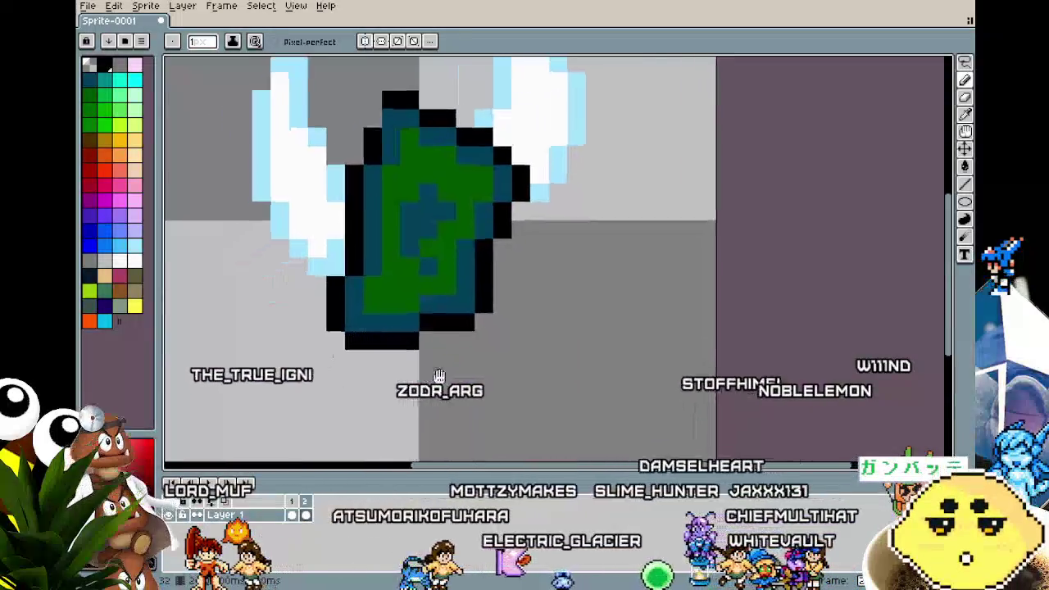
{"action": "scroll", "coordinate": [614, 400], "scroll_direction": "down", "scroll_amount": 3}
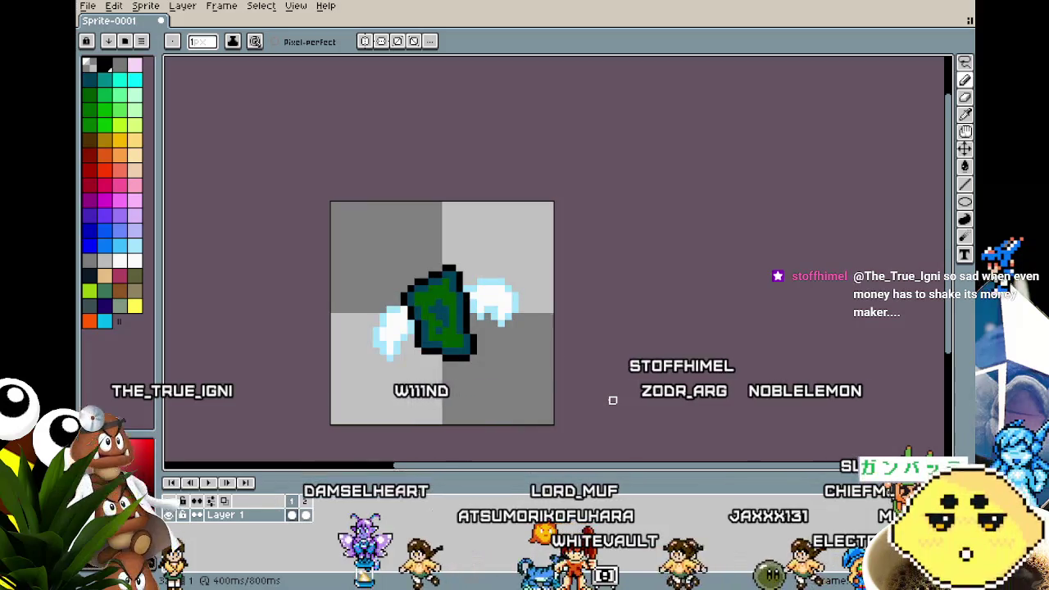
{"action": "scroll", "coordinate": [543, 363], "scroll_direction": "up", "scroll_amount": 2}
{"action": "scroll", "coordinate": [382, 153], "scroll_direction": "up", "scroll_amount": 1}
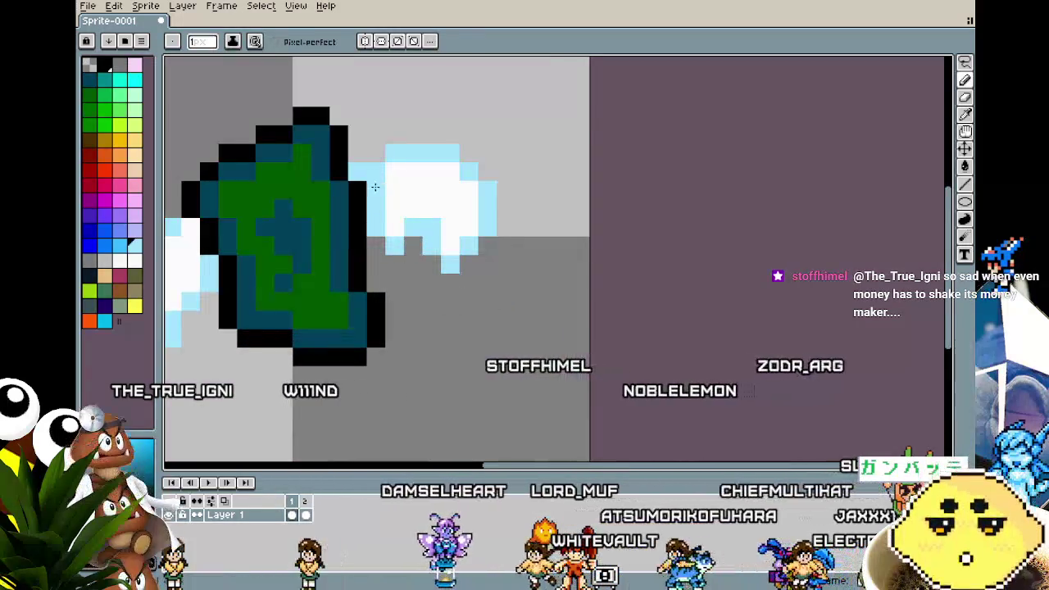
{"action": "scroll", "coordinate": [487, 212], "scroll_direction": "down", "scroll_amount": 2}
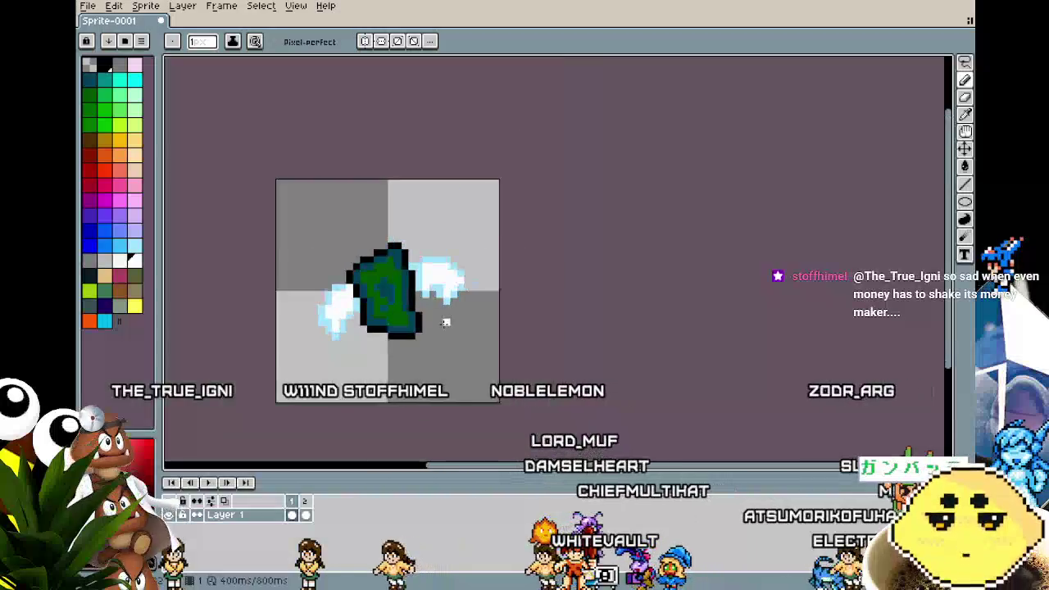
{"action": "scroll", "coordinate": [410, 217], "scroll_direction": "up", "scroll_amount": 2}
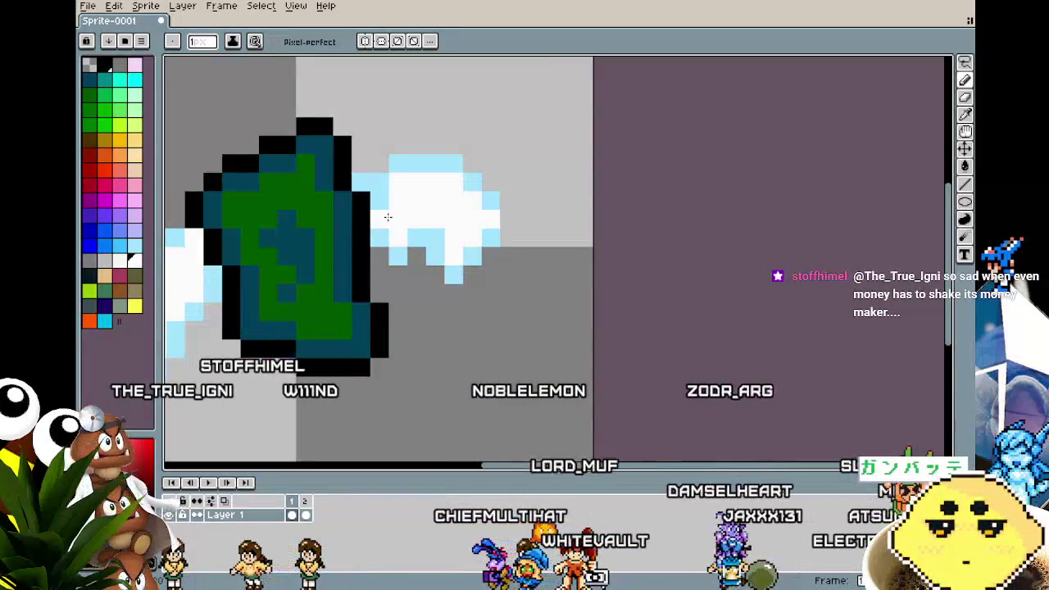
{"action": "scroll", "coordinate": [377, 246], "scroll_direction": "down", "scroll_amount": 2}
{"action": "scroll", "coordinate": [352, 295], "scroll_direction": "down", "scroll_amount": 1}
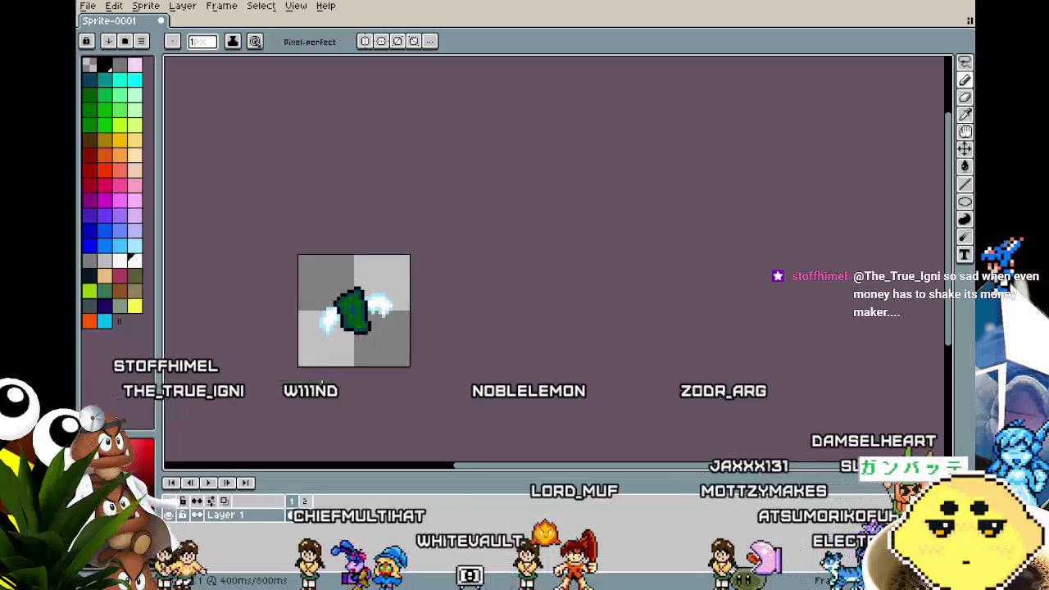
{"action": "scroll", "coordinate": [325, 358], "scroll_direction": "up", "scroll_amount": 1}
{"action": "scroll", "coordinate": [326, 358], "scroll_direction": "up", "scroll_amount": 3}
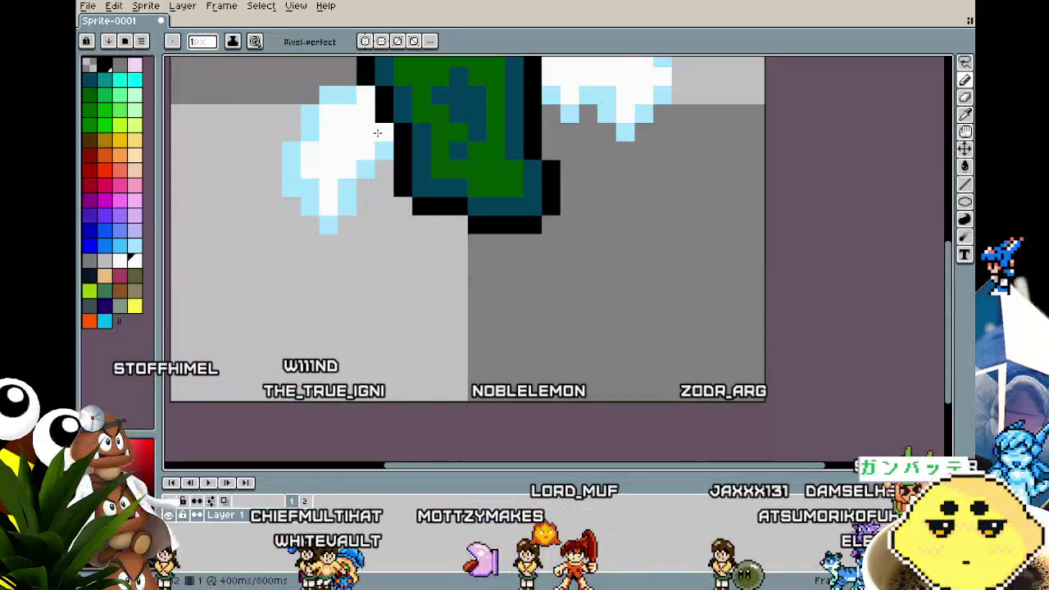
{"action": "scroll", "coordinate": [345, 246], "scroll_direction": "down", "scroll_amount": 3}
{"action": "scroll", "coordinate": [336, 211], "scroll_direction": "up", "scroll_amount": 1}
{"action": "scroll", "coordinate": [394, 274], "scroll_direction": "up", "scroll_amount": 2}
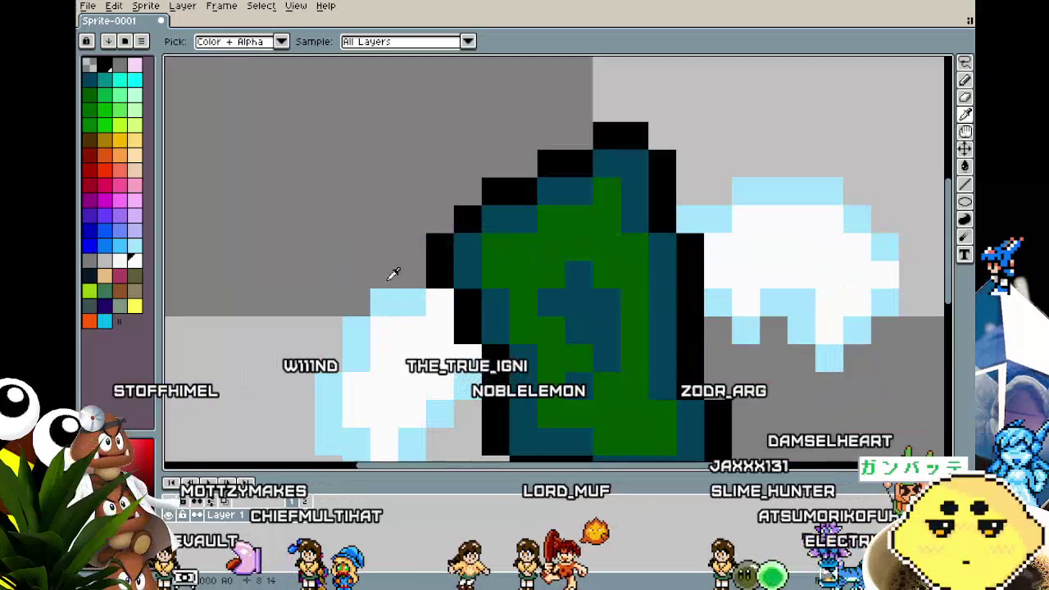
{"action": "scroll", "coordinate": [389, 304], "scroll_direction": "down", "scroll_amount": 3}
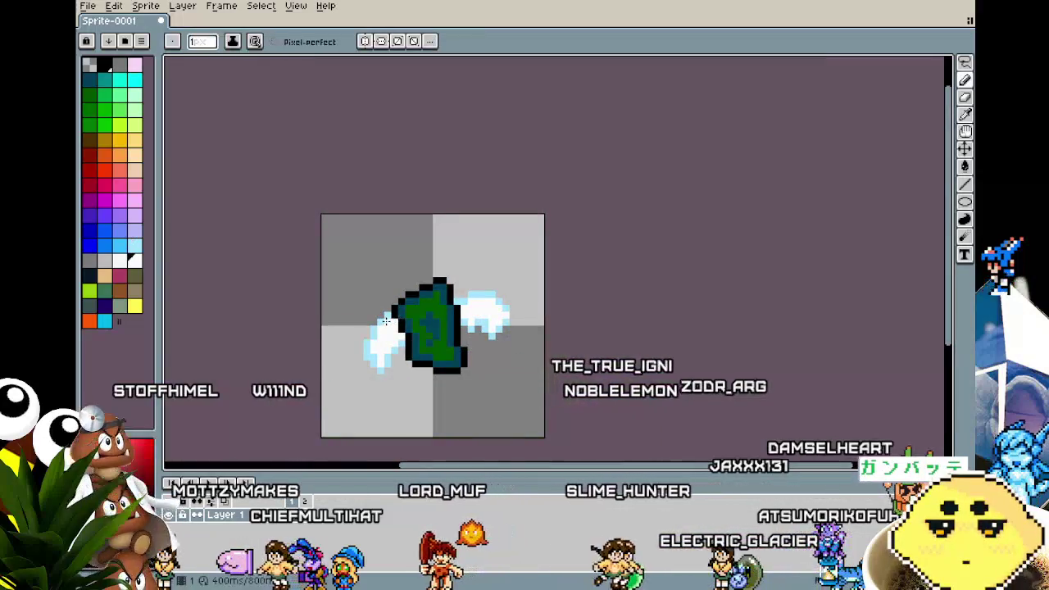
{"action": "key", "text": "ctrl"}
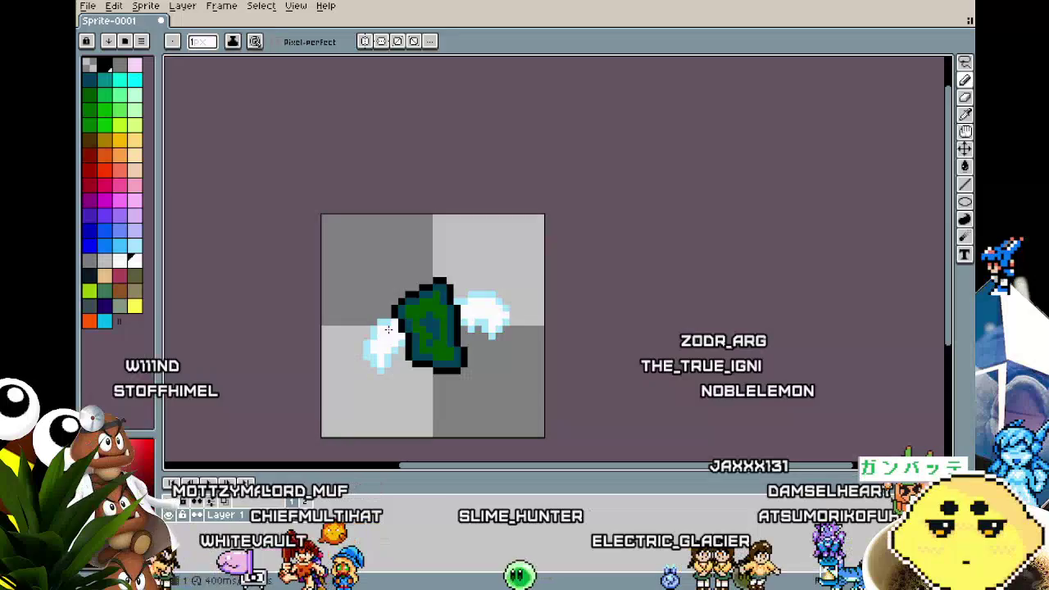
{"action": "left_click", "coordinate": [388, 329], "text": "alt"}
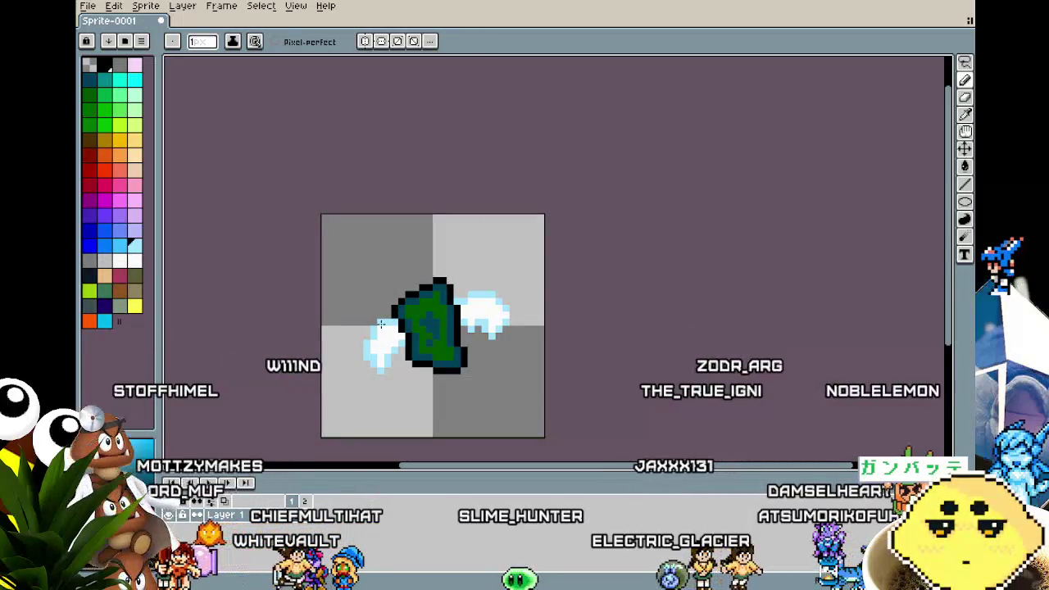
{"action": "key", "text": "x"}
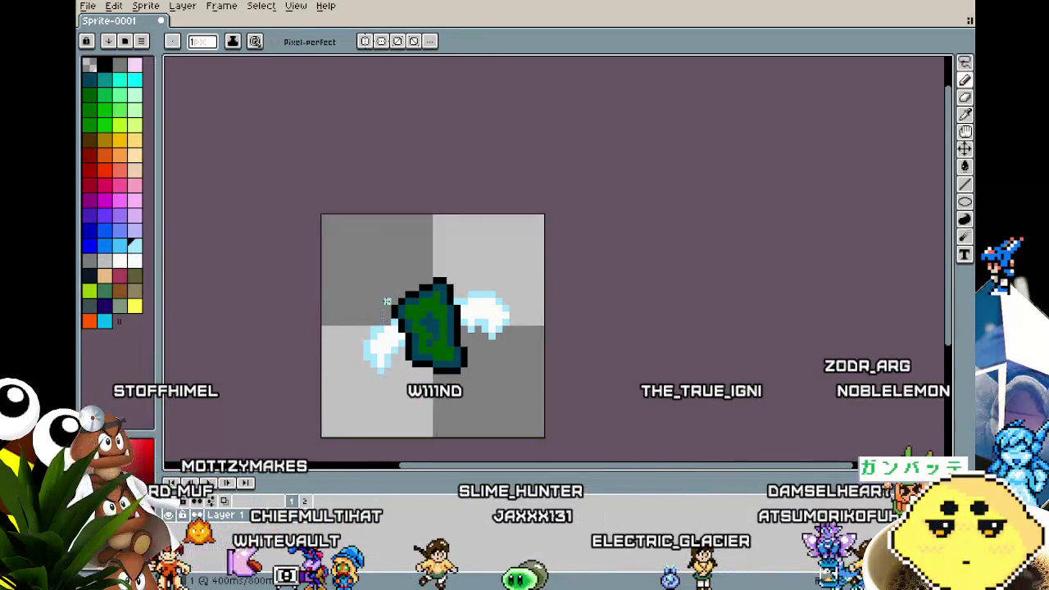
{"action": "scroll", "coordinate": [353, 365], "scroll_direction": "down", "scroll_amount": 1}
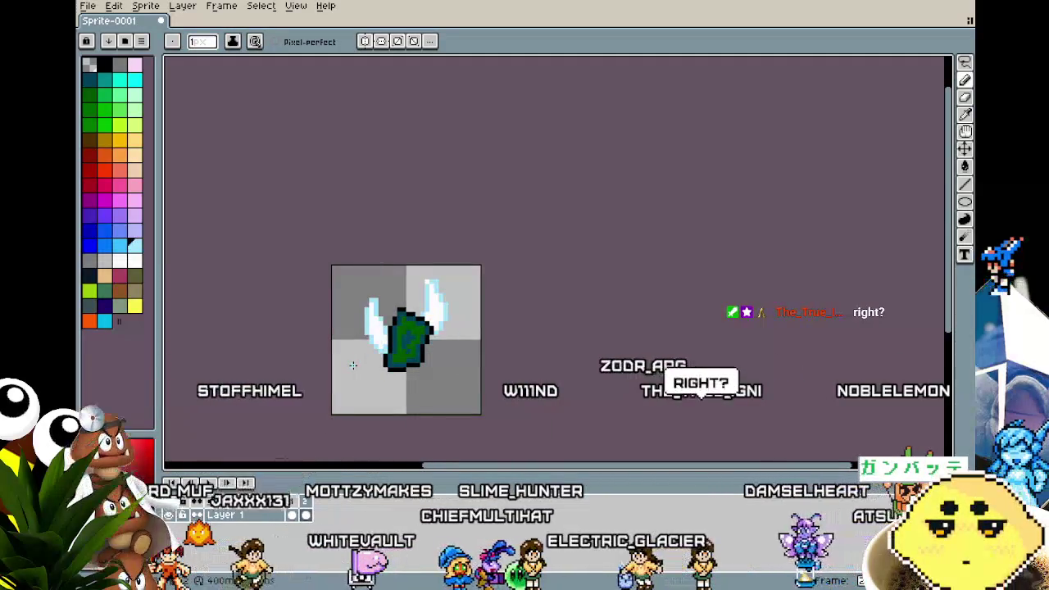
- Select the whole first-frame sprite and rotate it with RotSprite to tilt it
{"action": "key", "text": "m"}
{"action": "left_click_drag", "start_coordinate": [336, 270], "coordinate": [478, 417]}
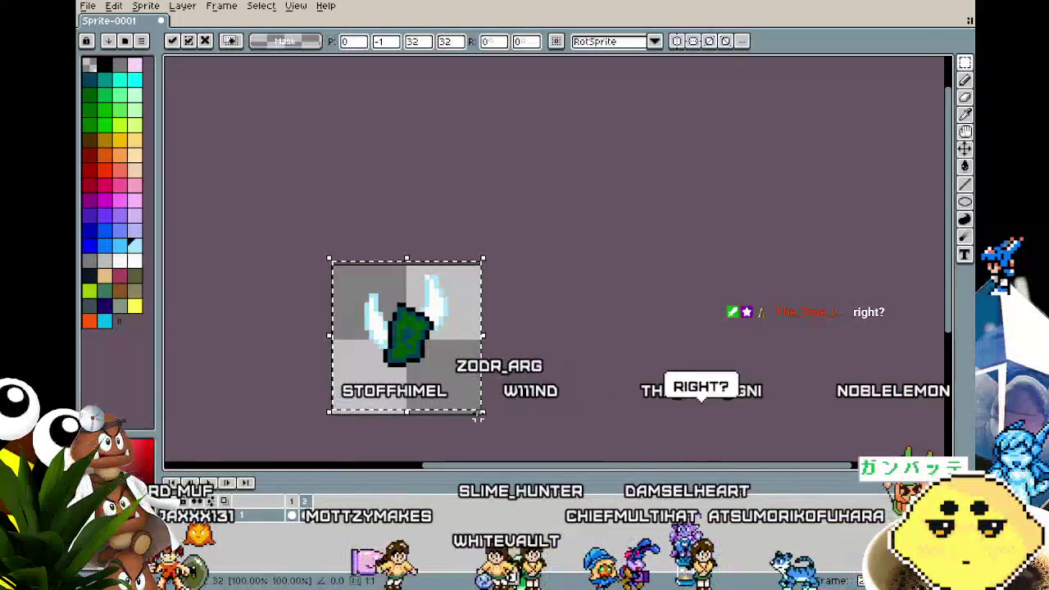
{"action": "left_click_drag", "start_coordinate": [607, 424], "coordinate": [417, 345]}
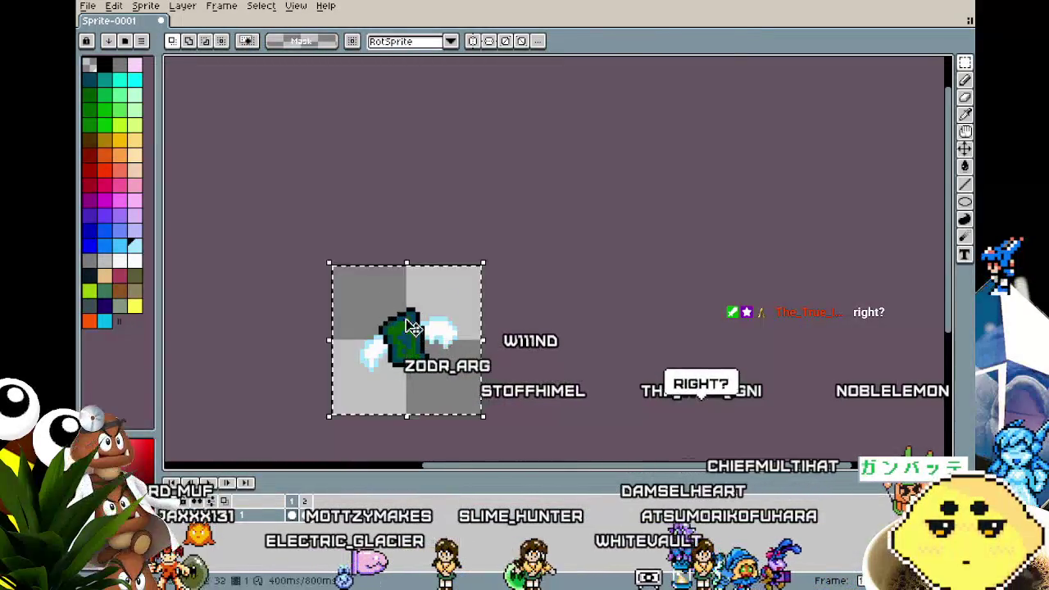
{"action": "key", "text": "Return"}
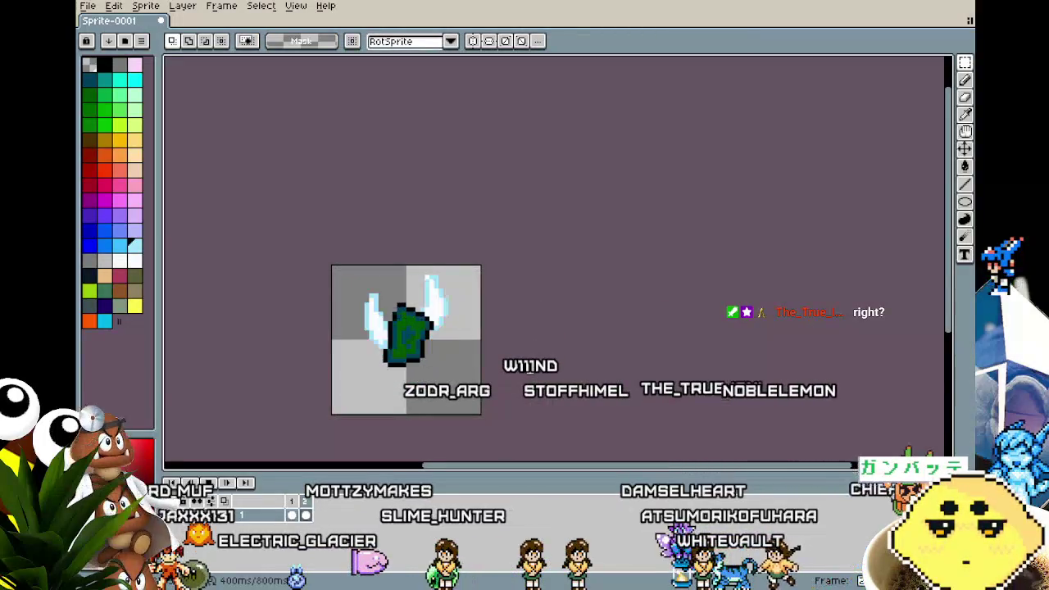
{"action": "left_click_drag", "start_coordinate": [524, 378], "coordinate": [551, 362]}
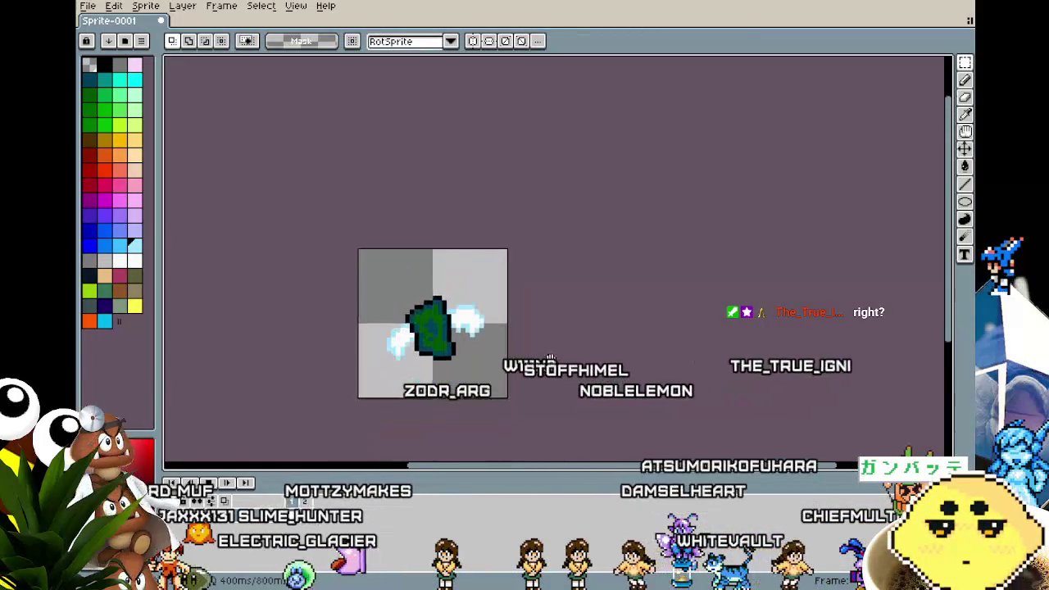
{"action": "scroll", "coordinate": [511, 403], "scroll_direction": "up", "scroll_amount": 1}
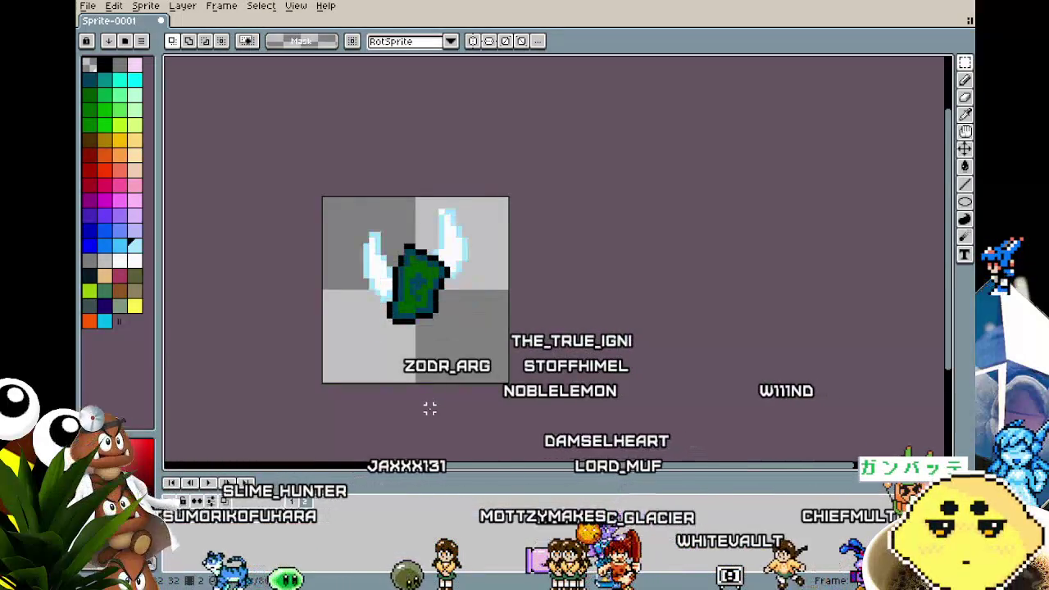
- Sample the wing's light blue and repaint the tilted wing's edge pixels with it
{"action": "scroll", "coordinate": [449, 263], "scroll_direction": "up", "scroll_amount": 3}
{"action": "key", "text": "i"}
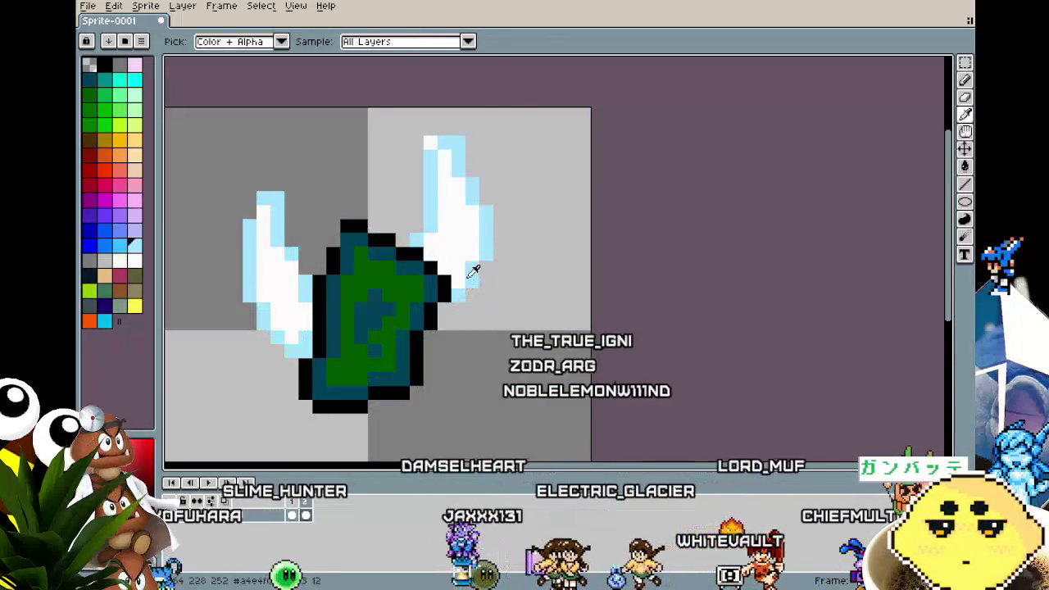
{"action": "left_click", "coordinate": [473, 270]}
{"action": "key", "text": "b"}
{"action": "left_click_drag", "start_coordinate": [466, 279], "coordinate": [457, 248]}
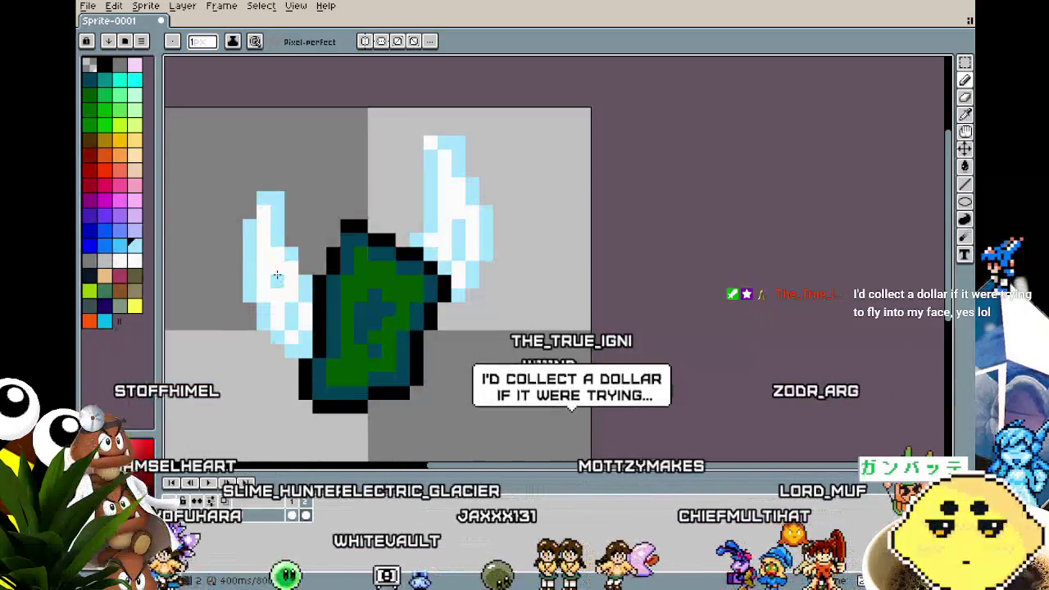
- Keep alternating eyedropper and pencil to touch up the wing's white and light-blue shading
{"action": "scroll", "coordinate": [279, 345], "scroll_direction": "down", "scroll_amount": 5}
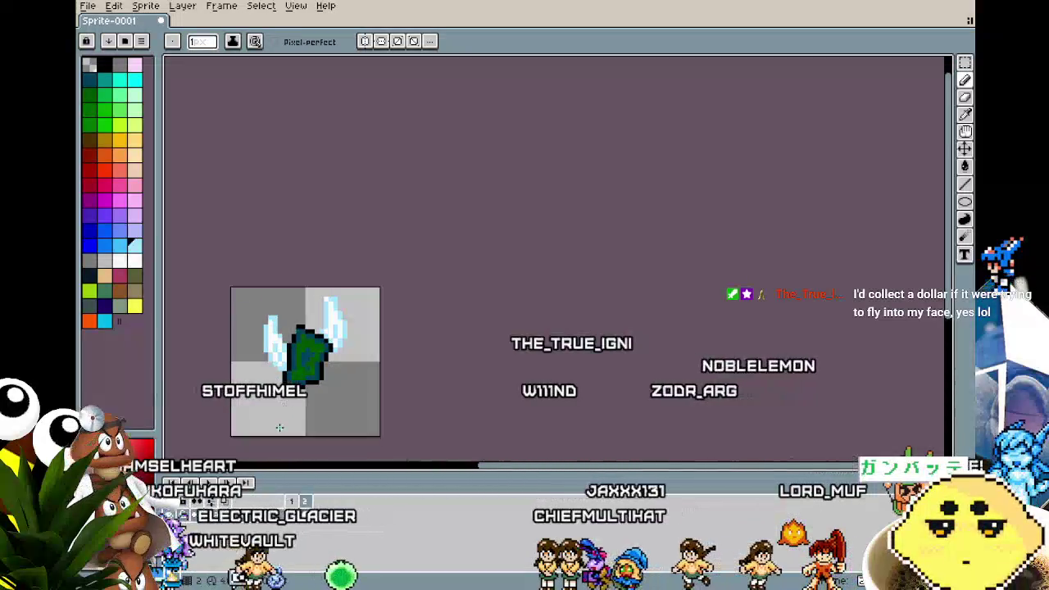
{"action": "scroll", "coordinate": [278, 349], "scroll_direction": "up", "scroll_amount": 5}
{"action": "key", "text": "i"}
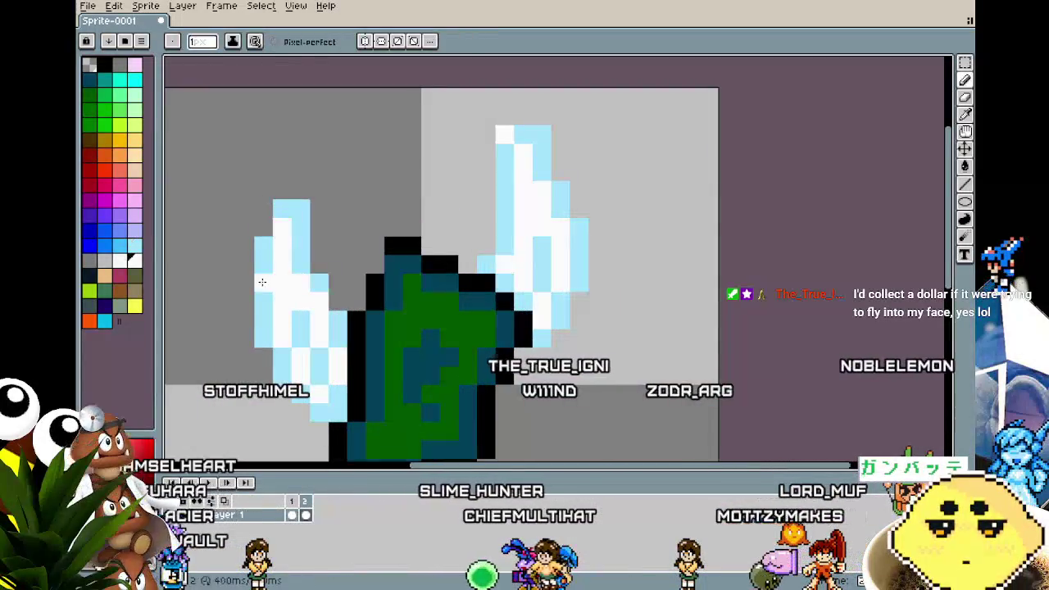
{"action": "scroll", "coordinate": [257, 374], "scroll_direction": "down", "scroll_amount": 5}
{"action": "scroll", "coordinate": [252, 405], "scroll_direction": "up", "scroll_amount": 2}
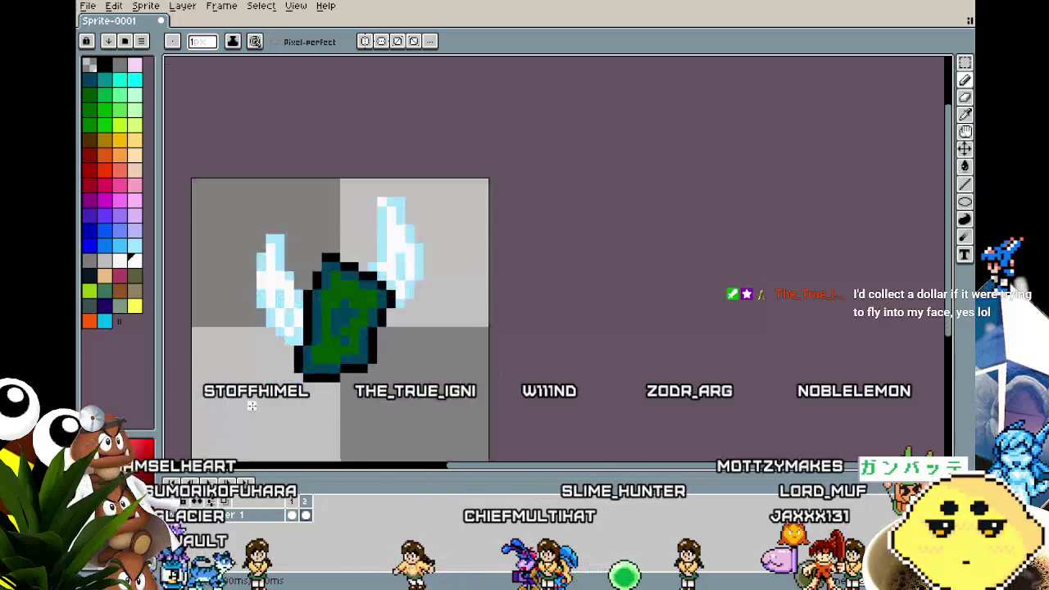
{"action": "scroll", "coordinate": [252, 405], "scroll_direction": "up", "scroll_amount": 2}
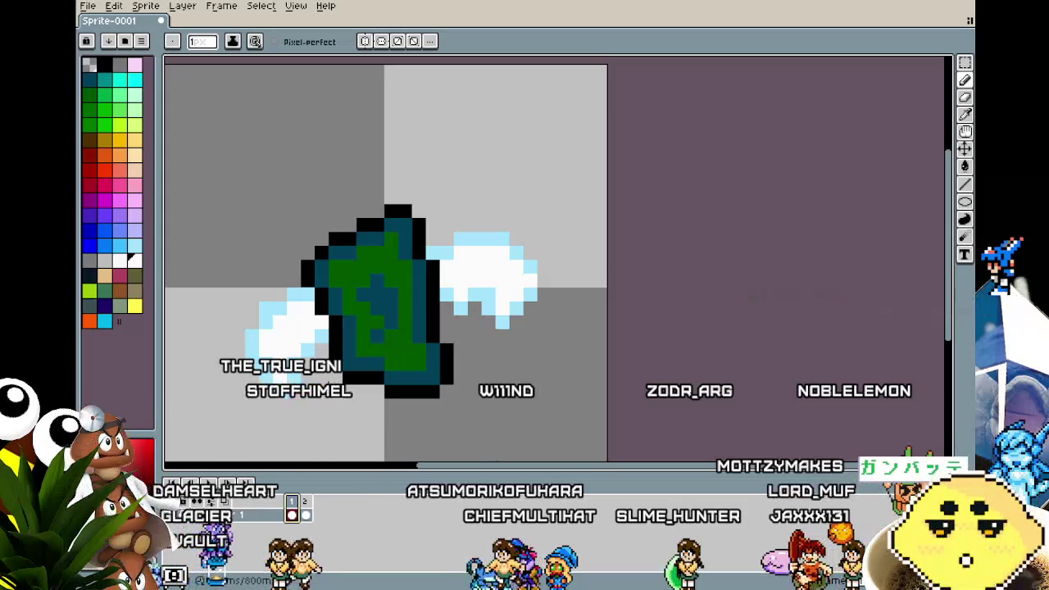
{"action": "key", "text": "i"}
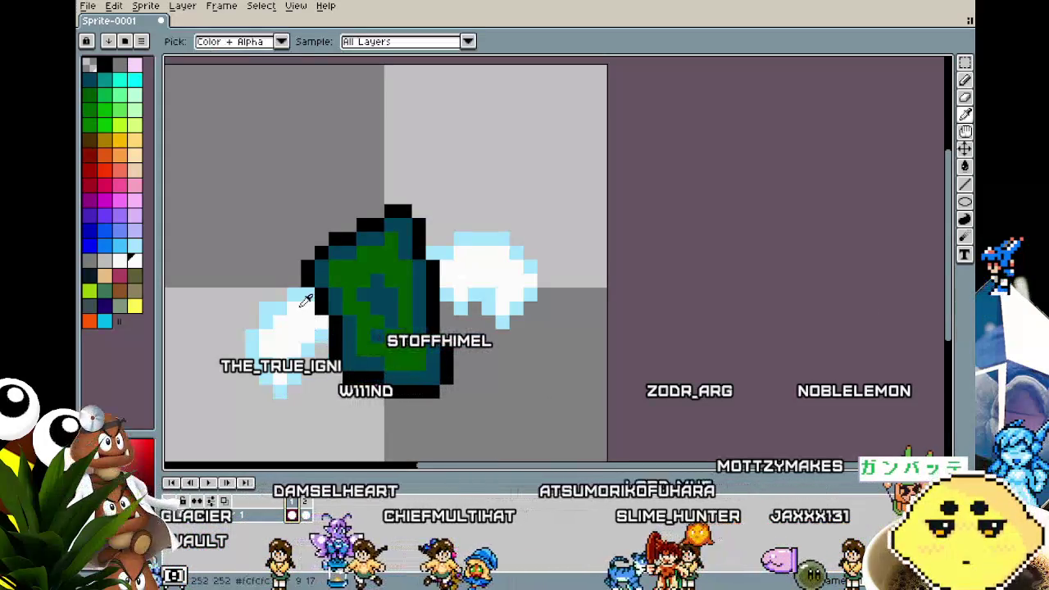
{"action": "key", "text": "b"}
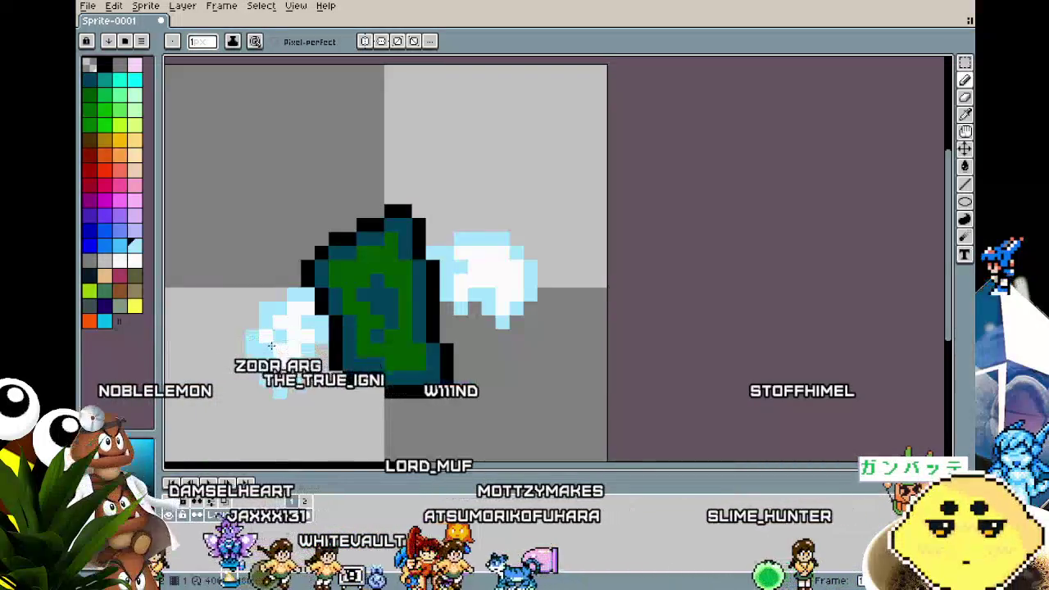
- Zoom in on the tilted frame's wing and sample its white with the Eyedropper
{"action": "scroll", "coordinate": [225, 383], "scroll_direction": "down", "scroll_amount": 3}
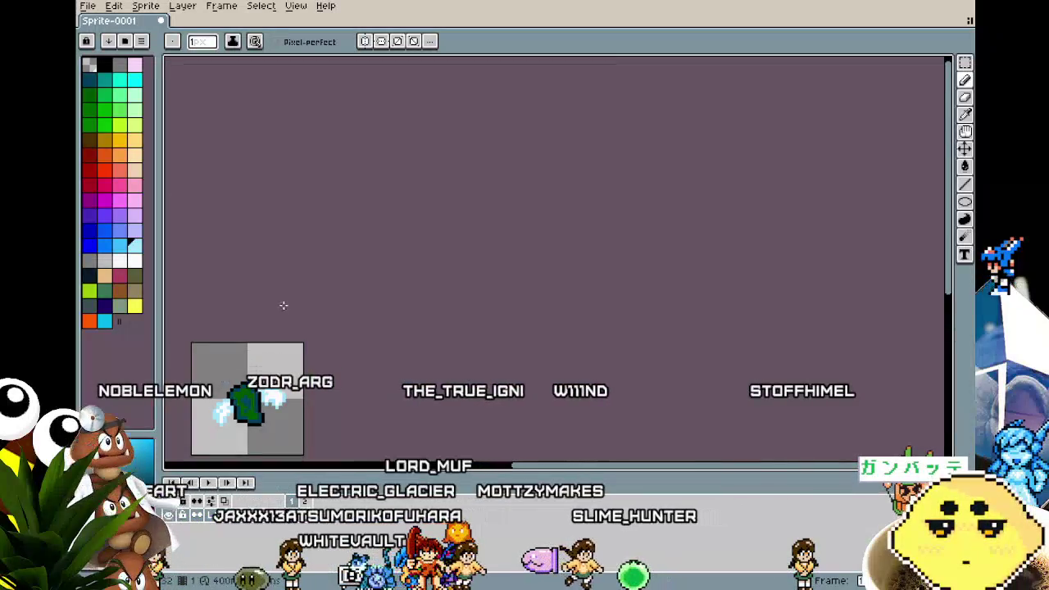
{"action": "key", "text": "ctrl"}
{"action": "scroll", "coordinate": [236, 441], "scroll_direction": "up", "scroll_amount": 1}
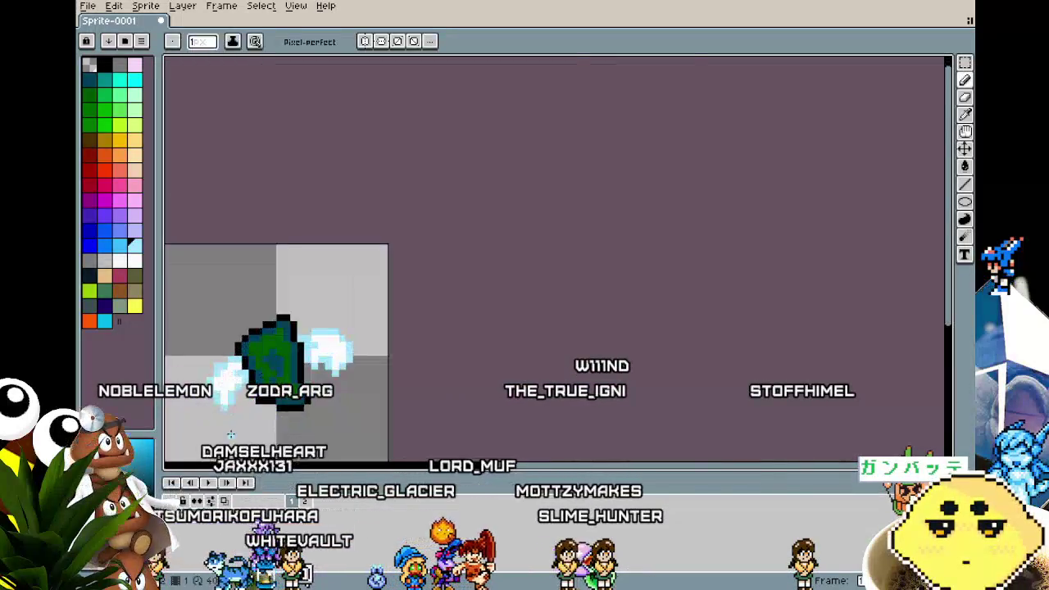
{"action": "scroll", "coordinate": [235, 441], "scroll_direction": "up", "scroll_amount": 2}
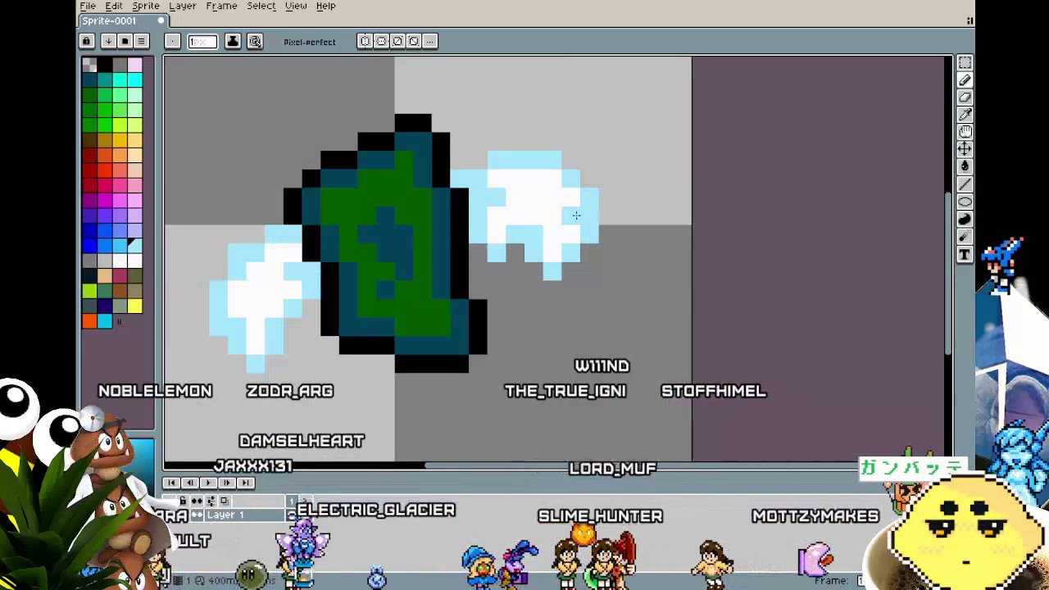
{"action": "scroll", "coordinate": [436, 353], "scroll_direction": "down", "scroll_amount": 3}
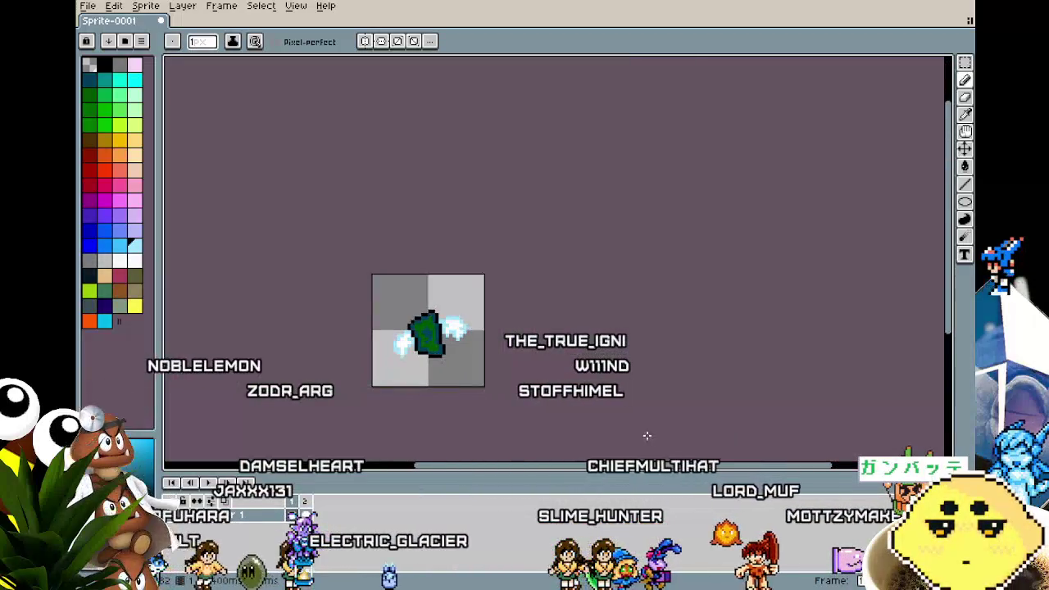
{"action": "key", "text": "ctrl"}
{"action": "scroll", "coordinate": [361, 345], "scroll_direction": "up", "scroll_amount": 2}
{"action": "left_click", "coordinate": [460, 261], "text": "alt"}
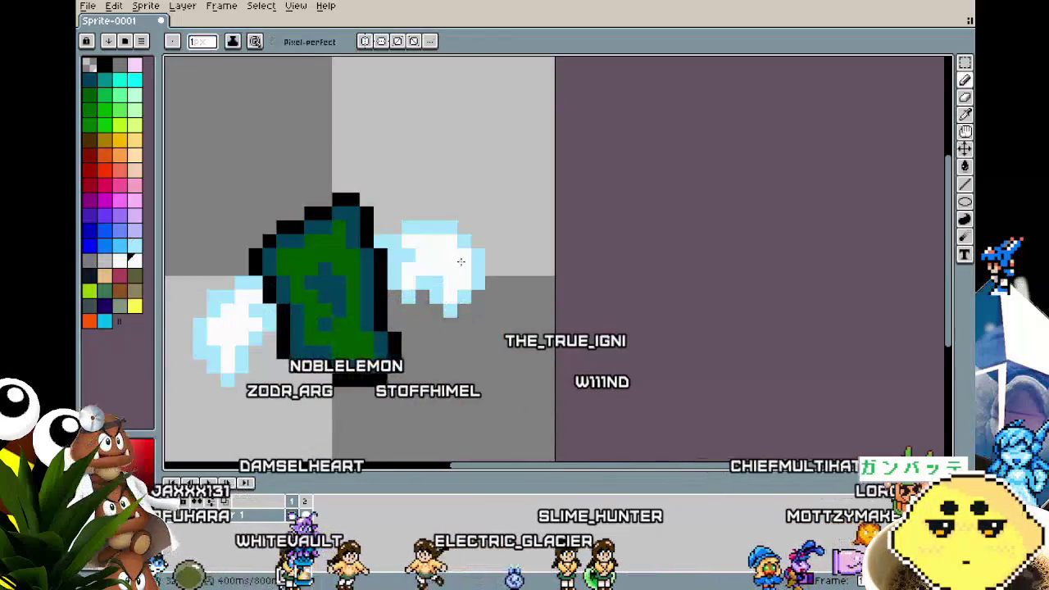
- Pan and zoom to recentre the tilted sprite for repainting the wings
{"action": "scroll", "coordinate": [478, 266], "scroll_direction": "down", "scroll_amount": 2}
{"action": "scroll", "coordinate": [447, 363], "scroll_direction": "down", "scroll_amount": 1}
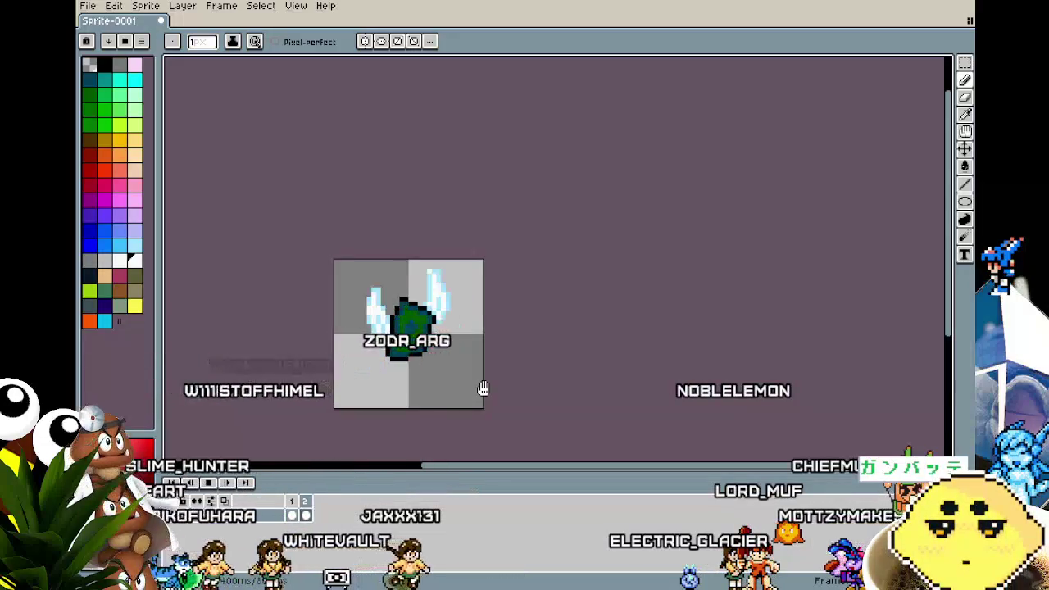
{"action": "mouse_move", "coordinate": [457, 421]}
{"action": "left_mouse_down"}
{"action": "mouse_move", "coordinate": [568, 429]}
{"action": "mouse_move", "coordinate": [395, 297]}
{"action": "mouse_move", "coordinate": [456, 382]}
{"action": "left_mouse_up"}
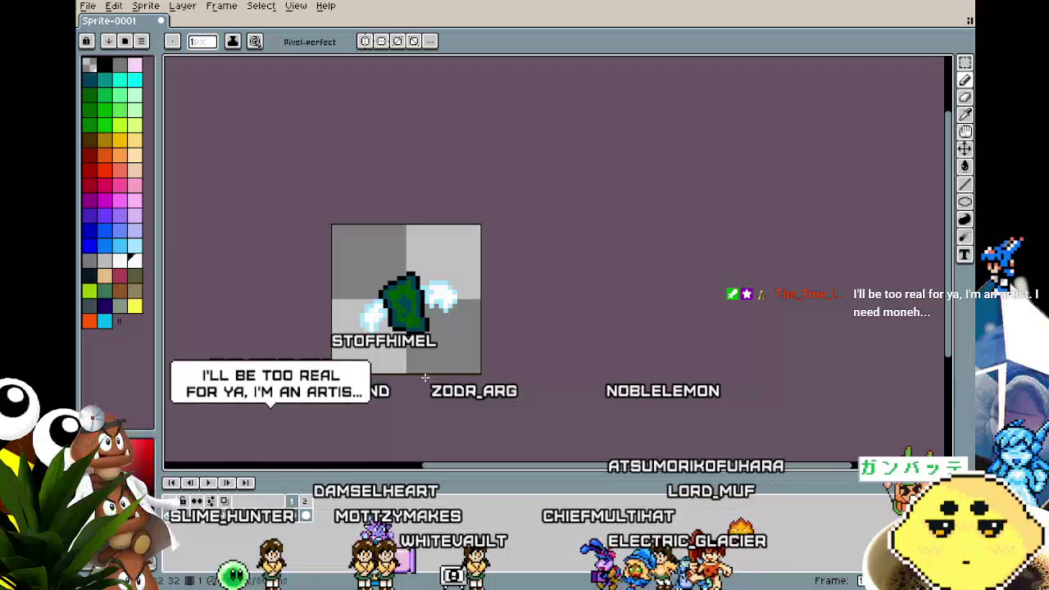
{"action": "scroll", "coordinate": [426, 378], "scroll_direction": "up", "scroll_amount": 1}
{"action": "scroll", "coordinate": [428, 378], "scroll_direction": "up", "scroll_amount": 1}
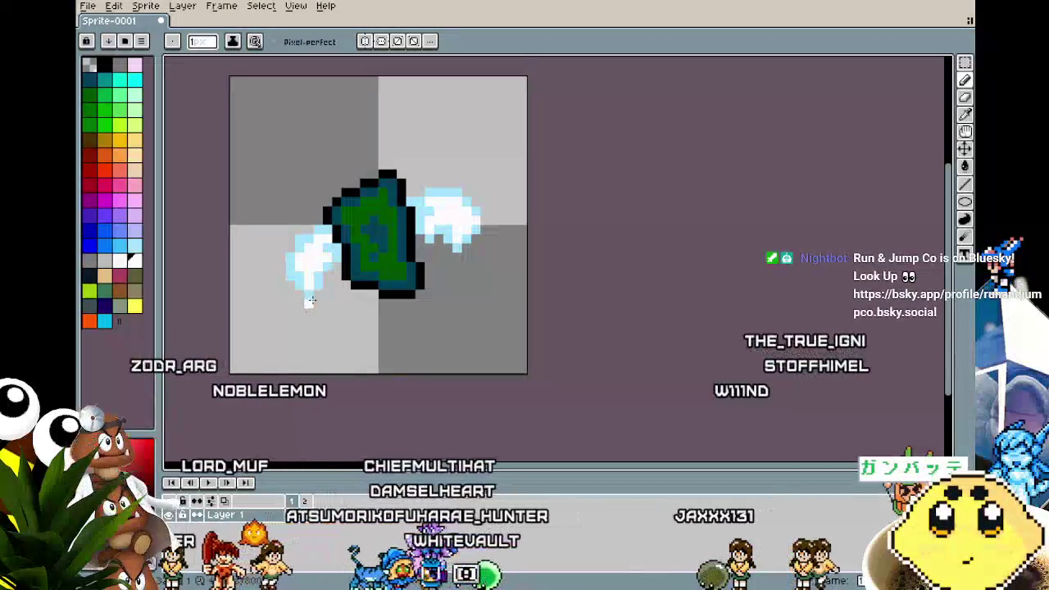
- On frame 2, select all and nudge the sprite down two pixels, then play the flap
{"action": "key", "text": "m"}
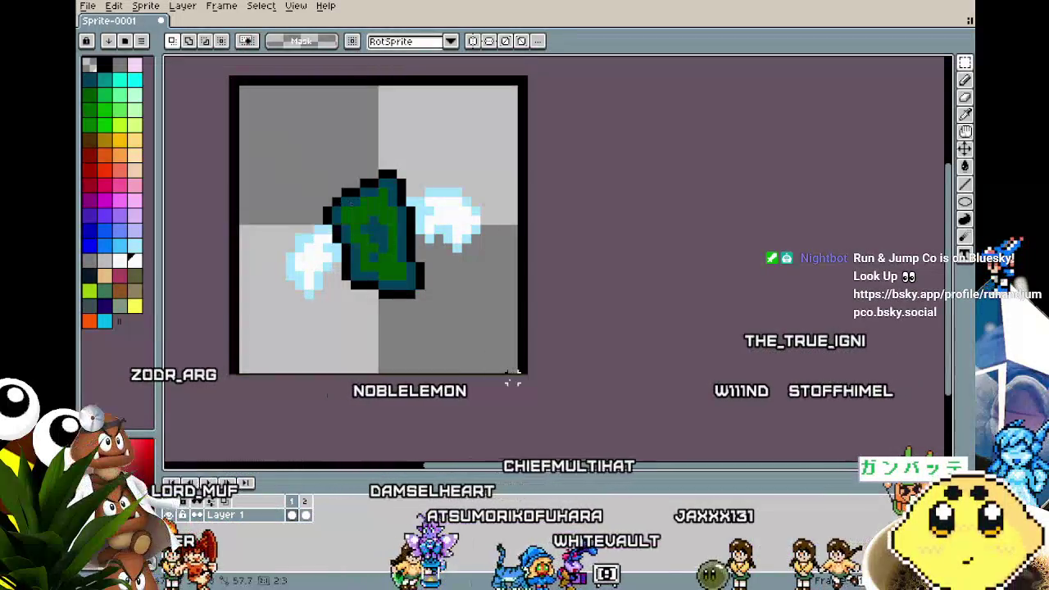
{"action": "key", "text": "period"}
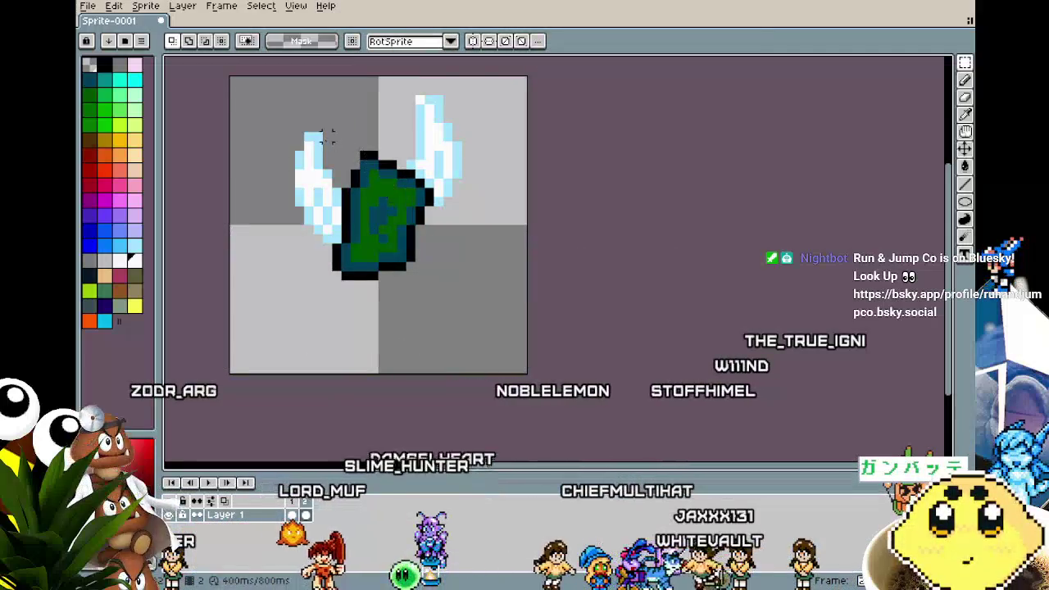
{"action": "key", "text": "ctrl+a"}
{"action": "key", "text": "Down"}
{"action": "key", "text": "Down"}
{"action": "key", "text": "ctrl+d"}
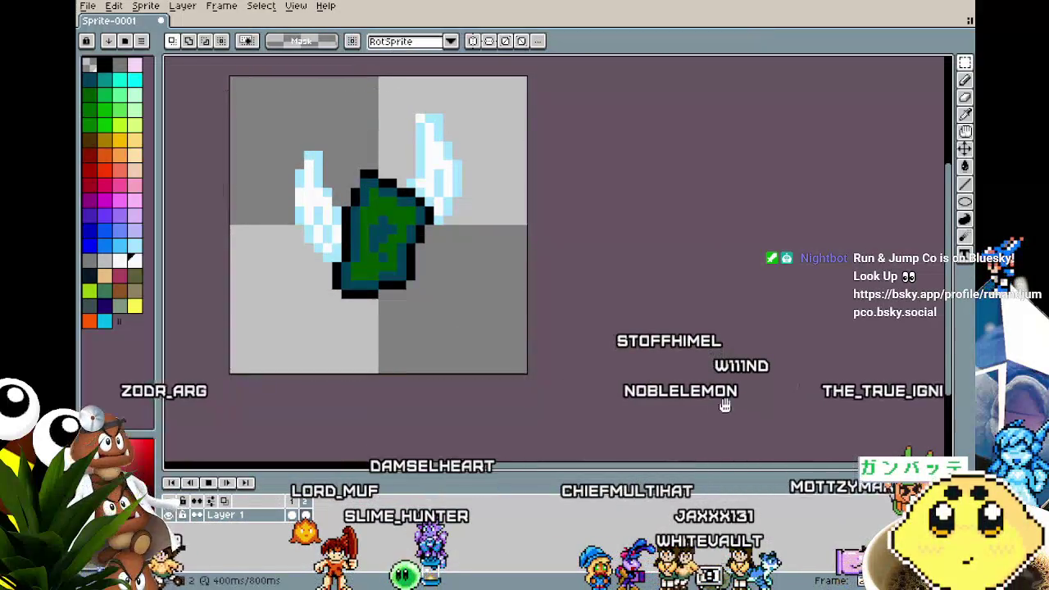
{"action": "key", "text": "Return"}
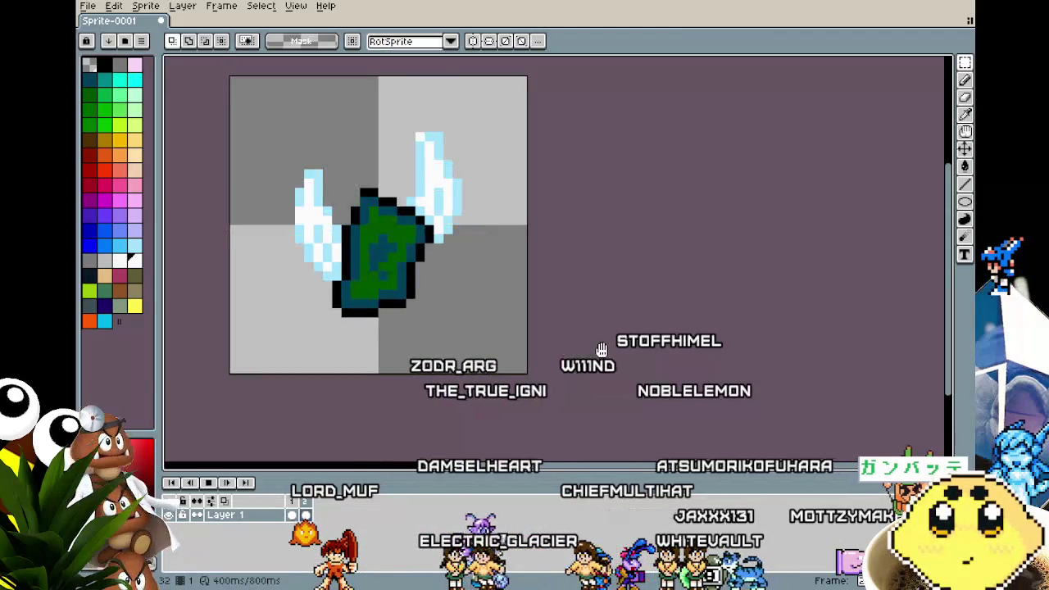
{"action": "scroll", "coordinate": [602, 350], "scroll_direction": "down", "scroll_amount": 2}
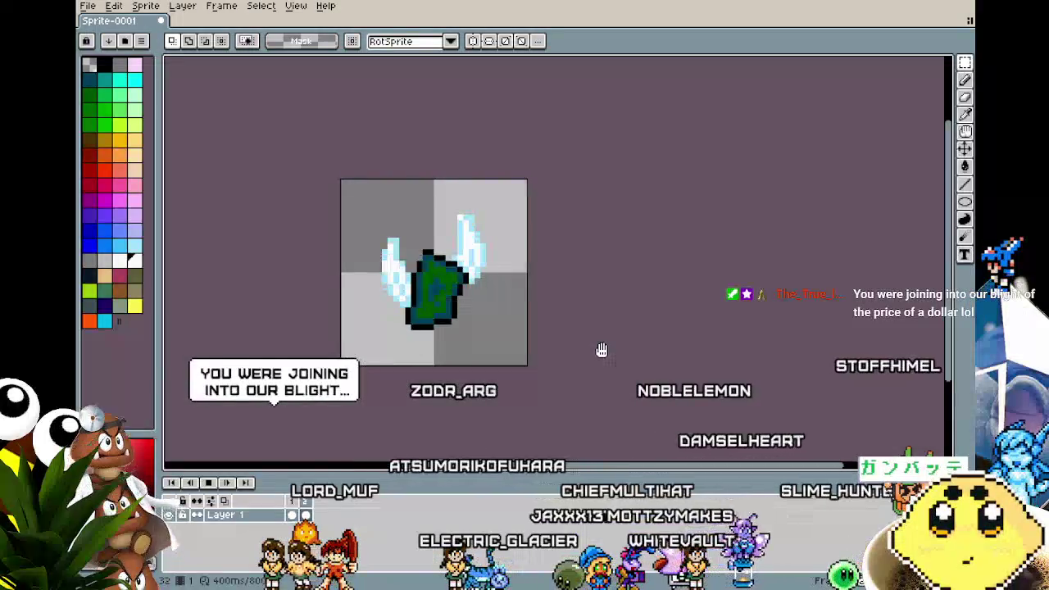
{"action": "left_click_drag", "start_coordinate": [602, 351], "coordinate": [565, 337]}
{"action": "scroll", "coordinate": [565, 337], "scroll_direction": "up", "scroll_amount": 1}
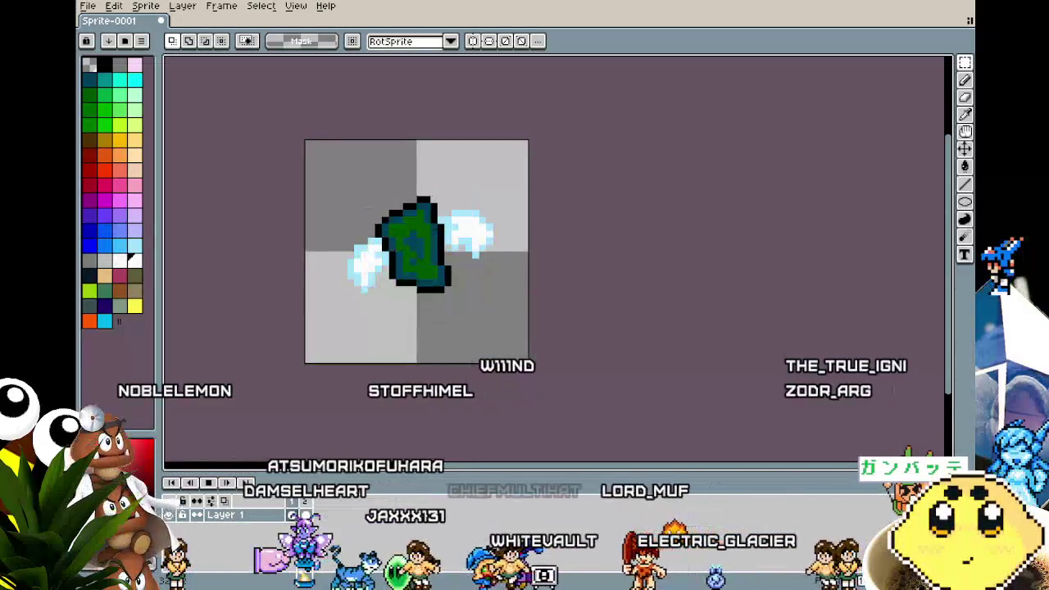
{"action": "mouse_move", "coordinate": [348, 424]}
{"action": "left_mouse_down"}
{"action": "mouse_move", "coordinate": [584, 428]}
{"action": "mouse_move", "coordinate": [404, 400]}
{"action": "left_mouse_up"}
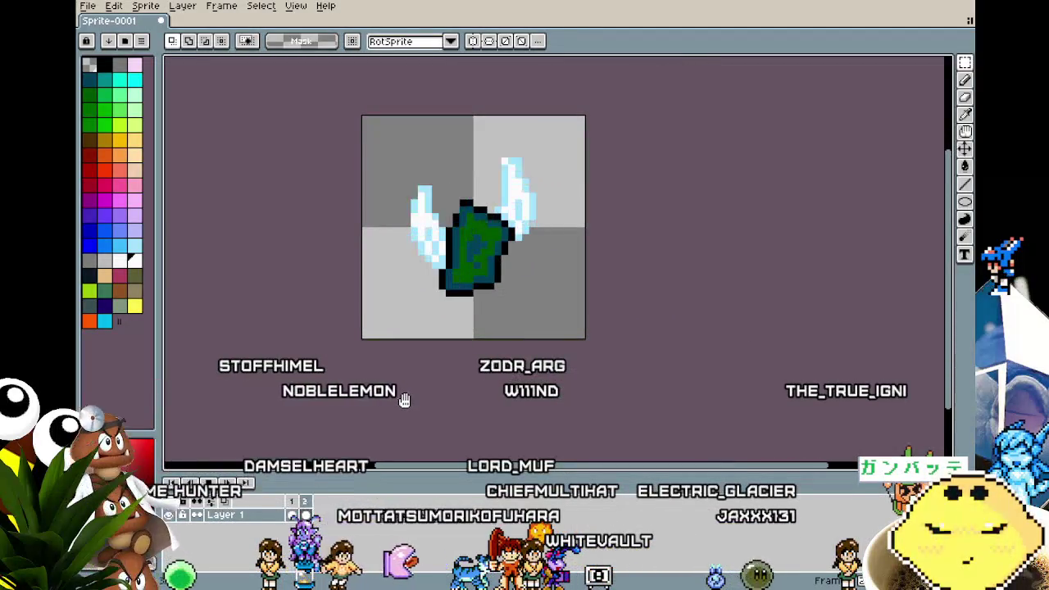
{"action": "mouse_move", "coordinate": [404, 400]}
{"action": "left_mouse_down"}
{"action": "mouse_move", "coordinate": [304, 400]}
{"action": "mouse_move", "coordinate": [370, 391]}
{"action": "mouse_move", "coordinate": [516, 461]}
{"action": "mouse_move", "coordinate": [616, 419]}
{"action": "mouse_move", "coordinate": [593, 375]}
{"action": "mouse_move", "coordinate": [350, 435]}
{"action": "mouse_move", "coordinate": [404, 366]}
{"action": "mouse_move", "coordinate": [497, 417]}
{"action": "mouse_move", "coordinate": [402, 452]}
{"action": "mouse_move", "coordinate": [427, 444]}
{"action": "left_mouse_up"}
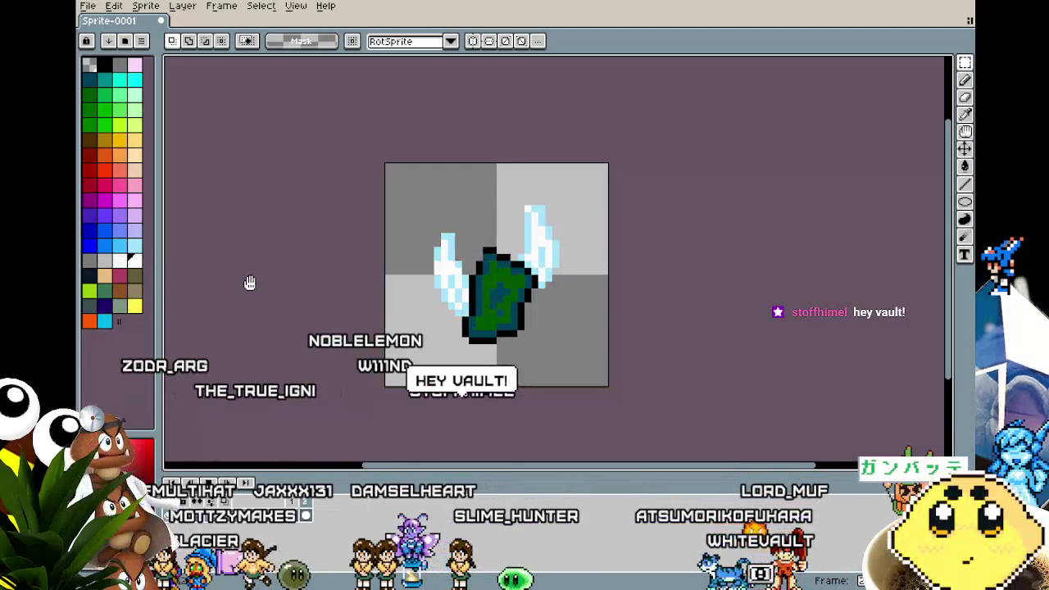
- Paint Bucket the first frame's gem body lime green, comparing with undo/redo
{"action": "key", "text": "g"}
{"action": "left_click_drag", "start_coordinate": [372, 350], "coordinate": [345, 353]}
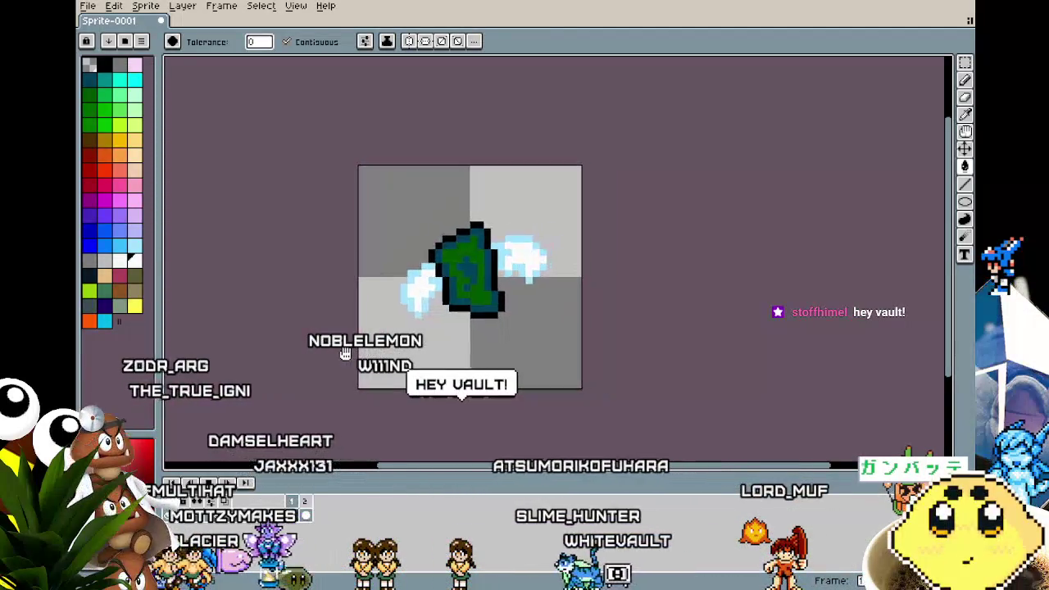
{"action": "scroll", "coordinate": [346, 353], "scroll_direction": "up", "scroll_amount": 1}
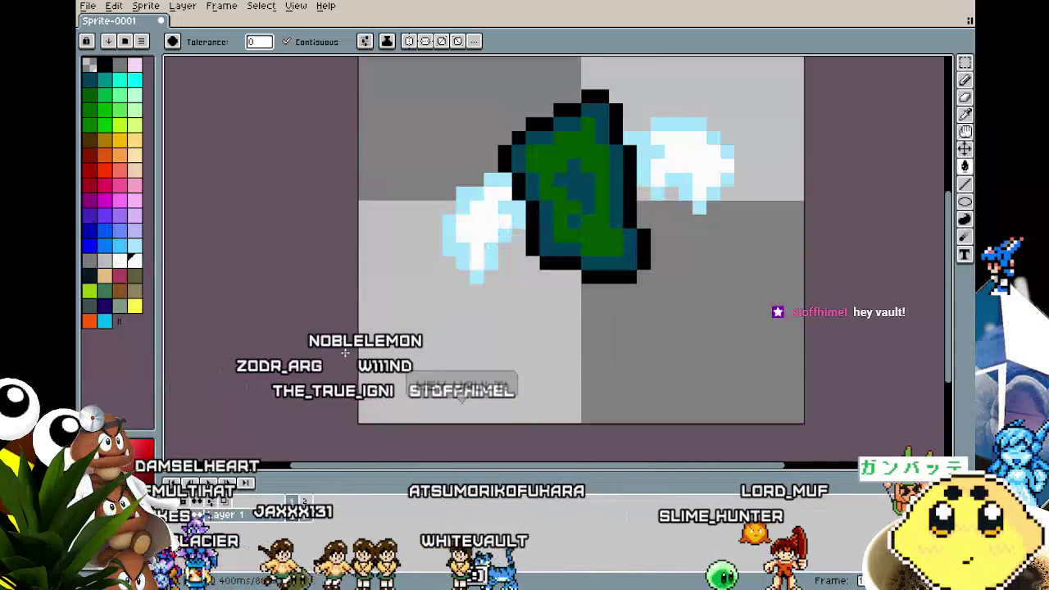
{"action": "left_click_drag", "start_coordinate": [406, 351], "coordinate": [302, 380]}
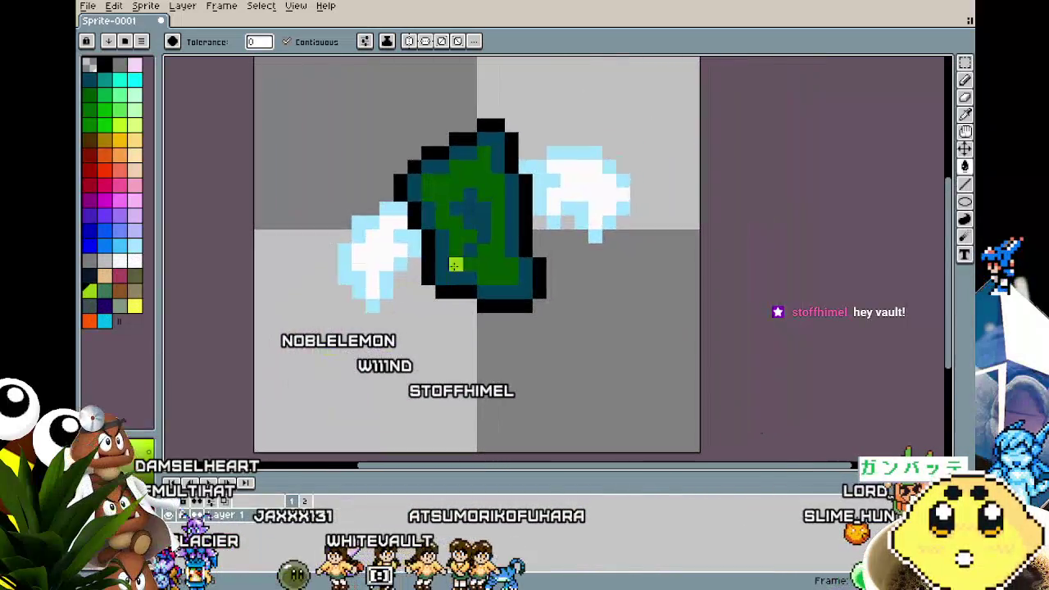
{"action": "left_click", "coordinate": [484, 262]}
{"action": "scroll", "coordinate": [466, 347], "scroll_direction": "down", "scroll_amount": 1}
{"action": "scroll", "coordinate": [466, 346], "scroll_direction": "up", "scroll_amount": 2}
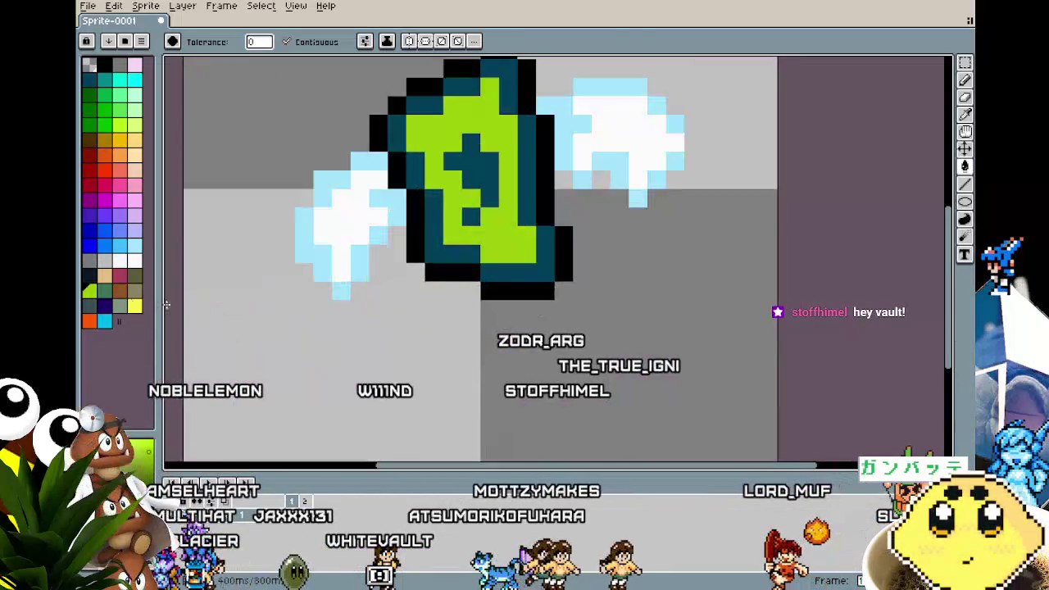
{"action": "key", "text": "ctrl+z"}
{"action": "key", "text": "ctrl+y"}
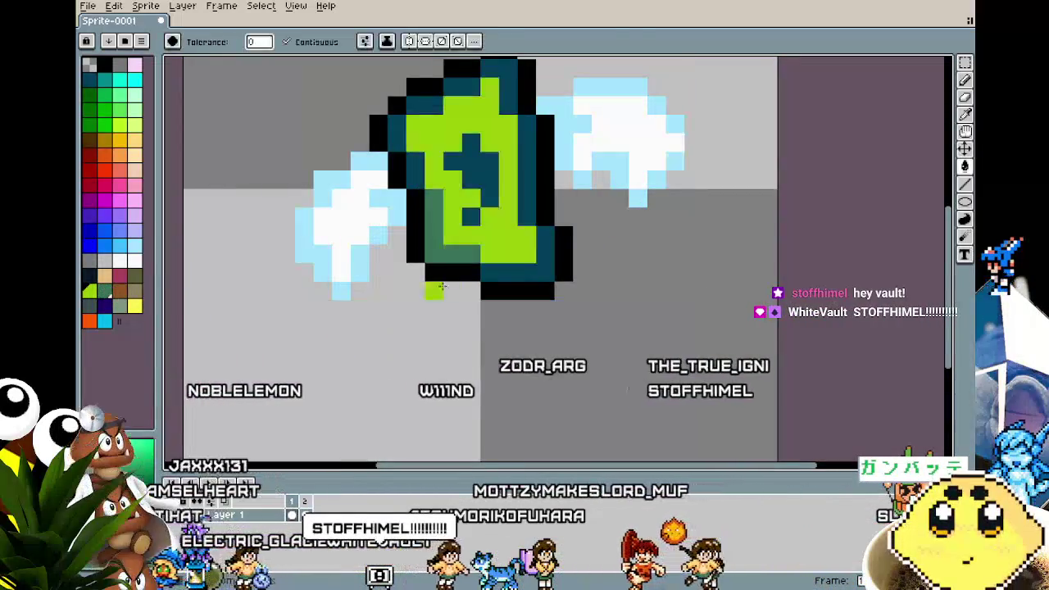
- Fill the other frame's gem body lime green as well
{"action": "scroll", "coordinate": [443, 262], "scroll_direction": "down", "scroll_amount": 3}
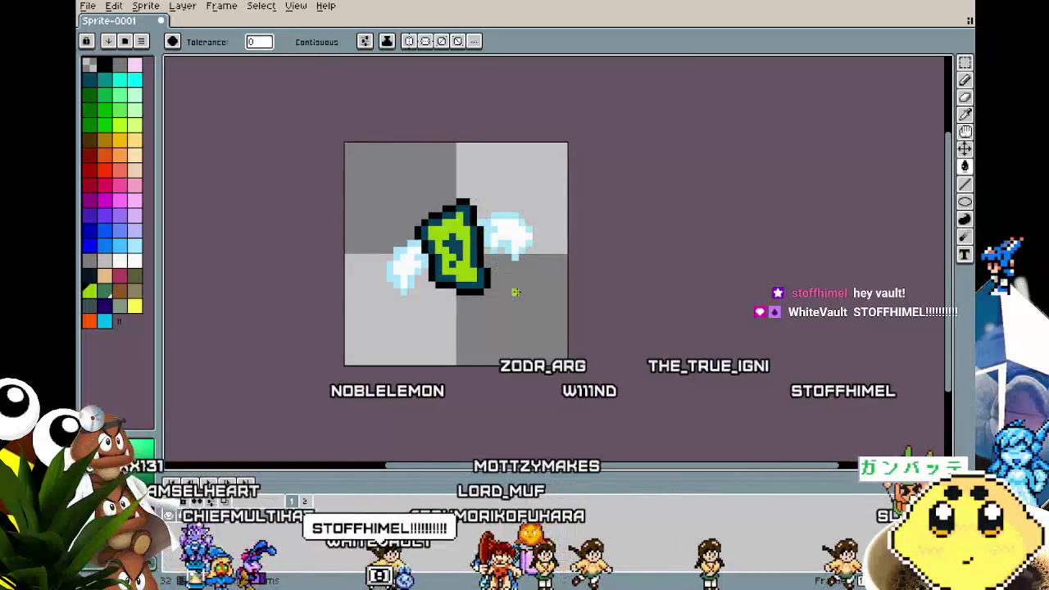
{"action": "scroll", "coordinate": [458, 388], "scroll_direction": "down", "scroll_amount": 2}
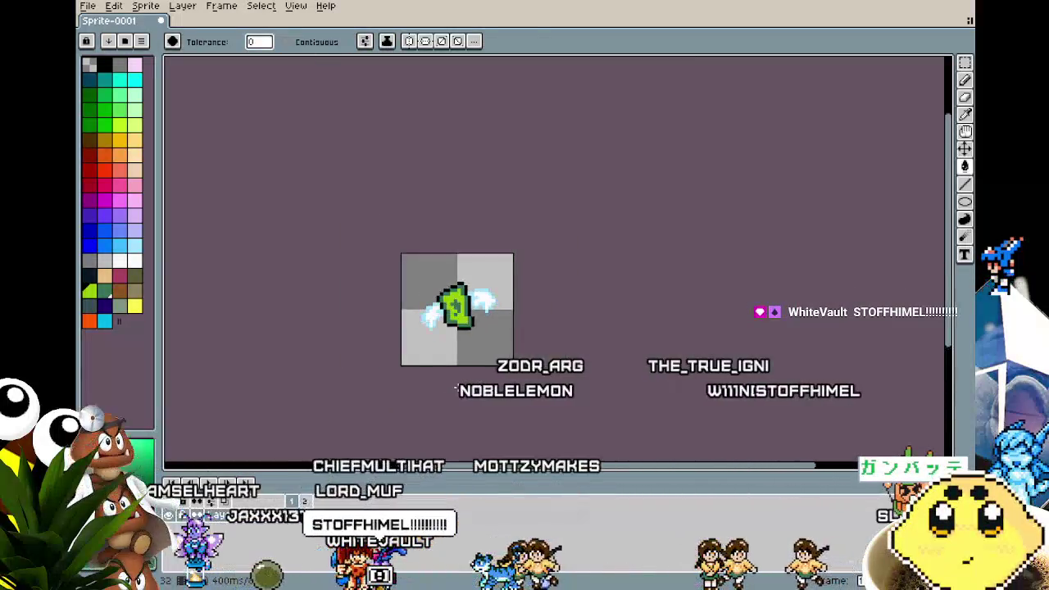
{"action": "scroll", "coordinate": [457, 388], "scroll_direction": "up", "scroll_amount": 2}
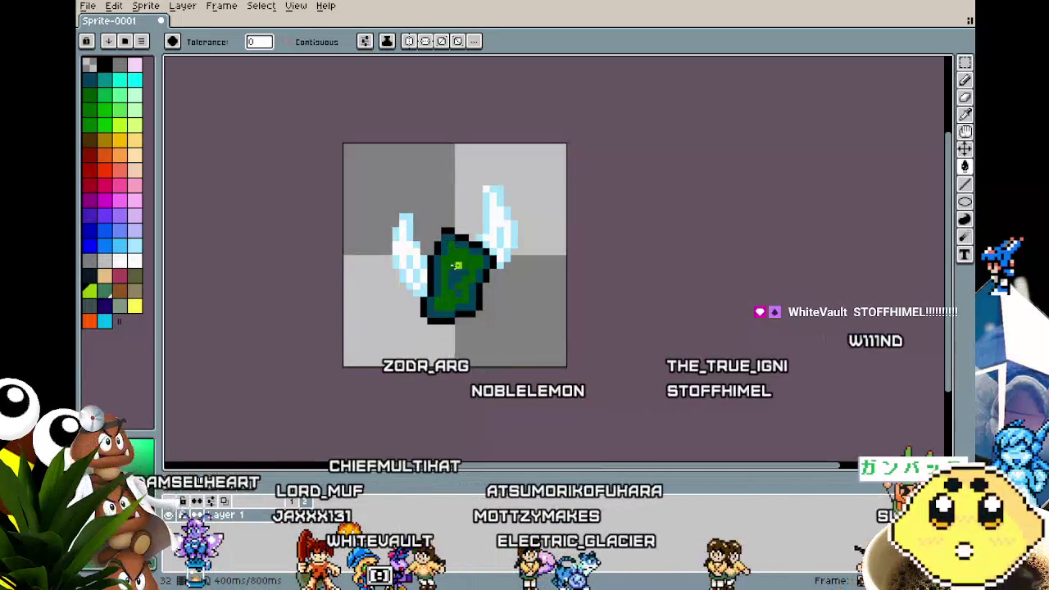
{"action": "left_click", "coordinate": [456, 268]}
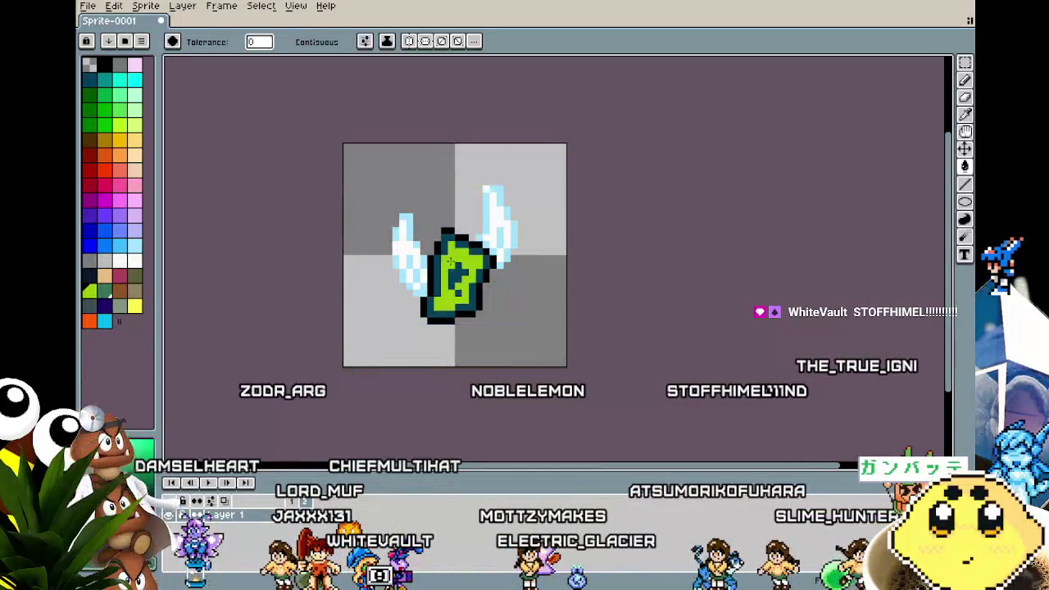
{"action": "key", "text": "ctrl+z"}
{"action": "scroll", "coordinate": [439, 342], "scroll_direction": "down", "scroll_amount": 2}
{"action": "scroll", "coordinate": [438, 344], "scroll_direction": "up", "scroll_amount": 2}
{"action": "scroll", "coordinate": [439, 343], "scroll_direction": "up", "scroll_amount": 1}
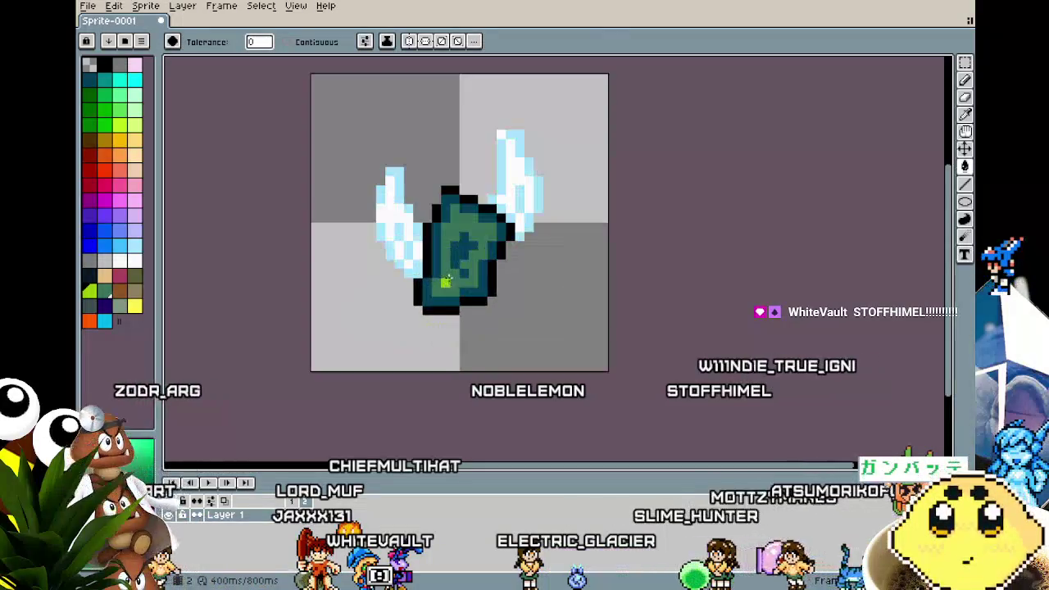
{"action": "left_click", "coordinate": [449, 271]}
{"action": "scroll", "coordinate": [423, 375], "scroll_direction": "down", "scroll_amount": 2}
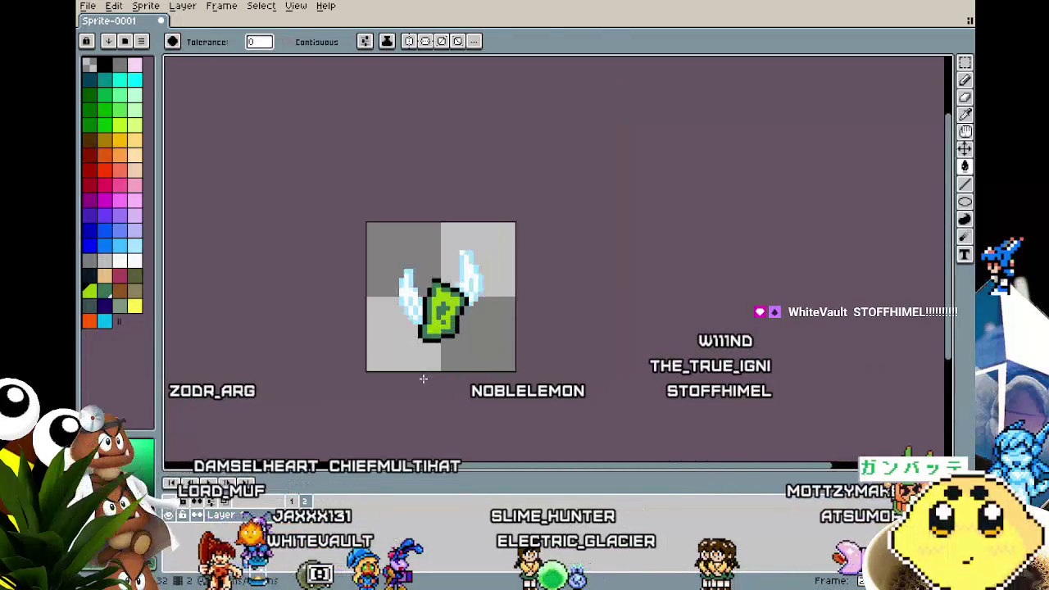
{"action": "scroll", "coordinate": [419, 406], "scroll_direction": "up", "scroll_amount": 1}
{"action": "mouse_move", "coordinate": [405, 403]}
{"action": "left_mouse_down"}
{"action": "mouse_move", "coordinate": [415, 393]}
{"action": "mouse_move", "coordinate": [302, 413]}
{"action": "mouse_move", "coordinate": [340, 424]}
{"action": "mouse_move", "coordinate": [457, 424]}
{"action": "mouse_move", "coordinate": [371, 411]}
{"action": "left_mouse_up"}
{"action": "scroll", "coordinate": [370, 411], "scroll_direction": "down", "scroll_amount": 1}
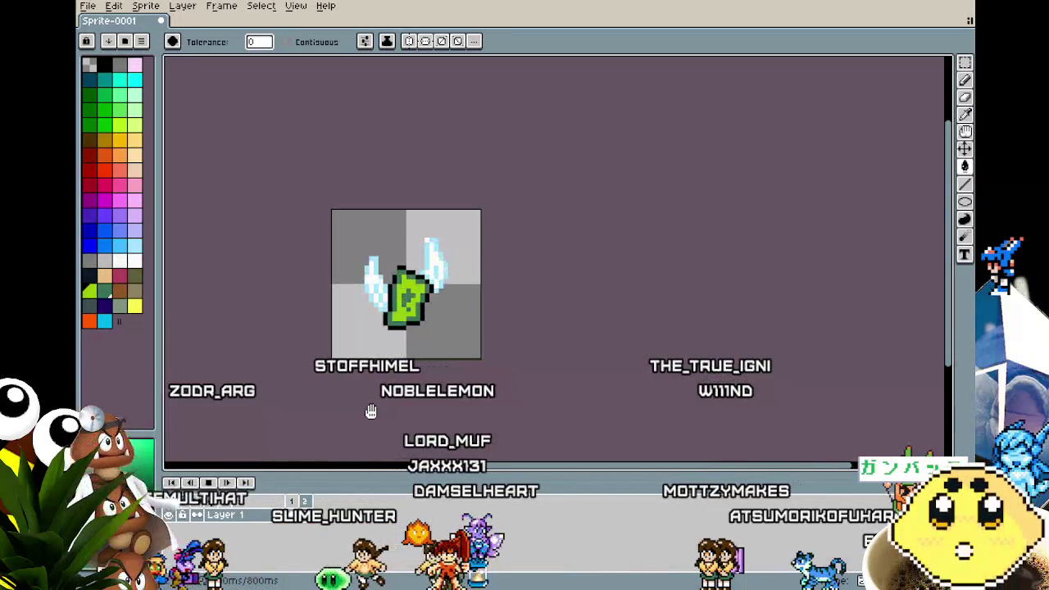
{"action": "scroll", "coordinate": [370, 411], "scroll_direction": "up", "scroll_amount": 1}
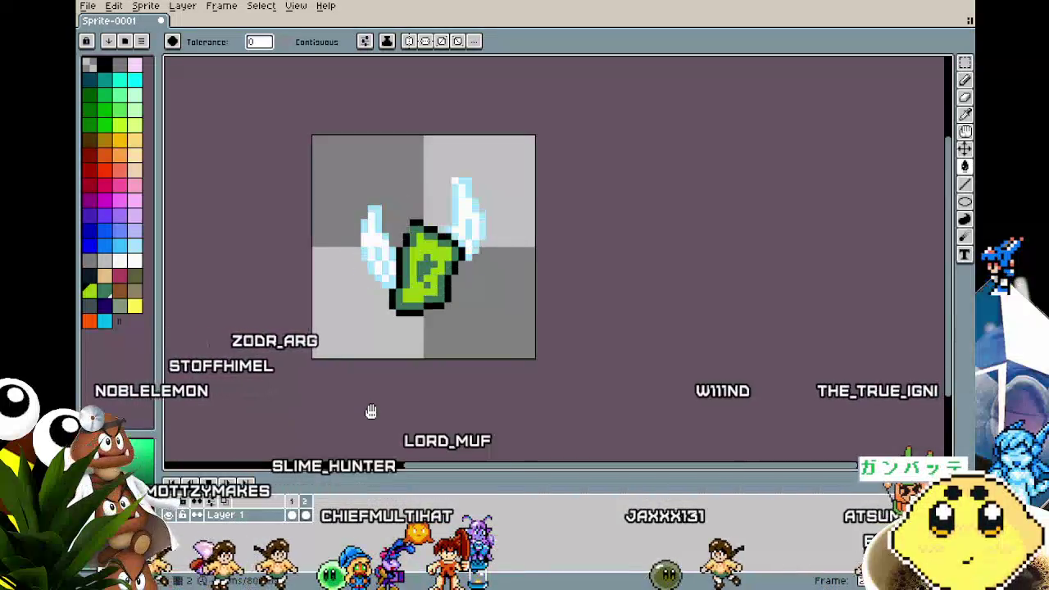
{"action": "scroll", "coordinate": [369, 410], "scroll_direction": "down", "scroll_amount": 1}
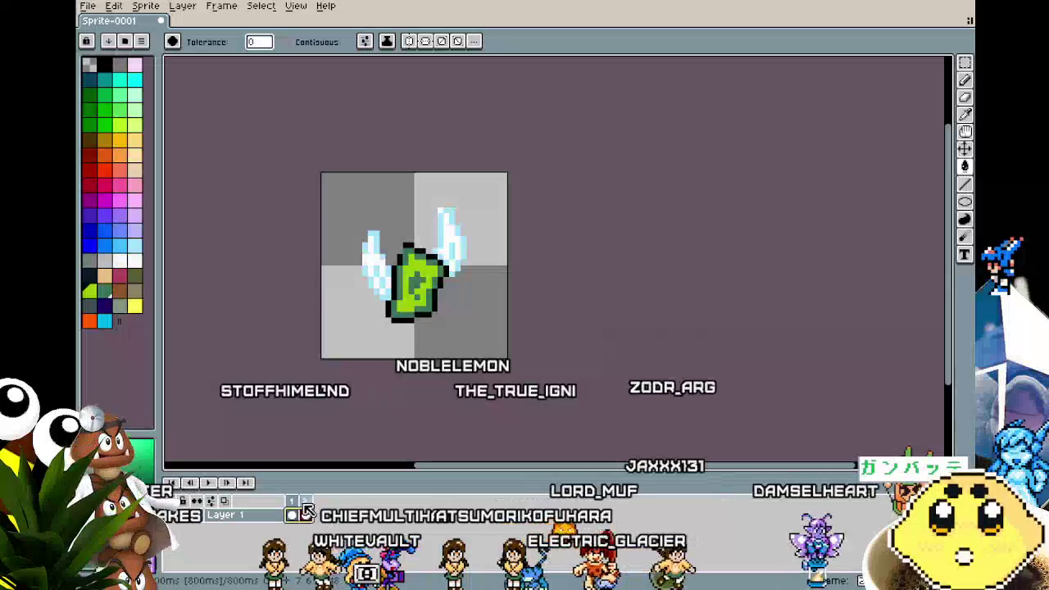
- Insert an empty third frame from the timeline menu and add a 'dolla' tag over frames 1–2
{"action": "right_click", "coordinate": [313, 516]}
{"action": "left_click", "coordinate": [328, 523]}
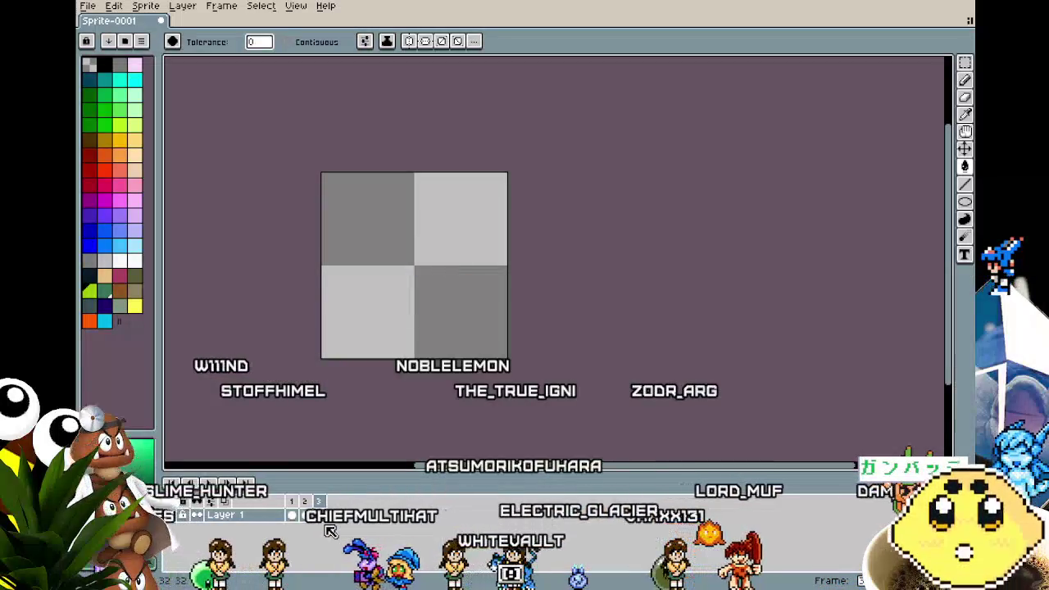
{"action": "right_click", "coordinate": [304, 510]}
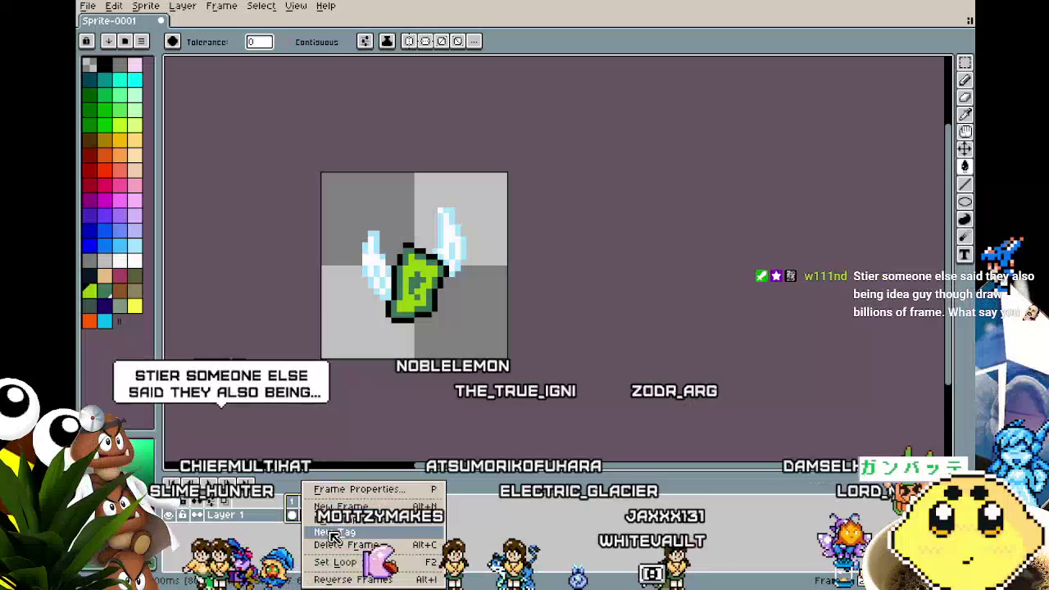
{"action": "left_click", "coordinate": [337, 533]}
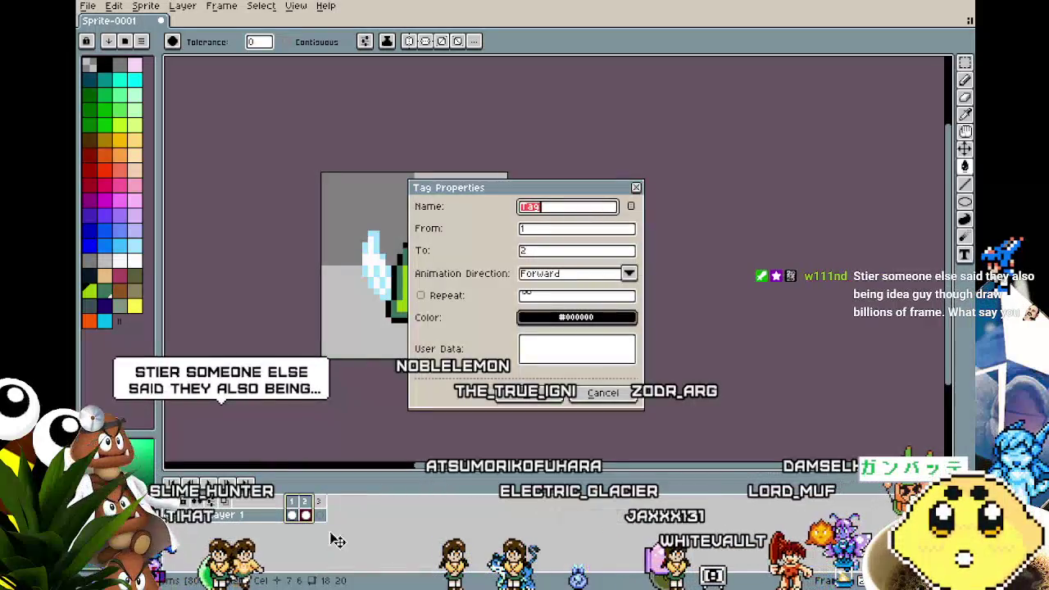
{"action": "key", "text": "Return"}
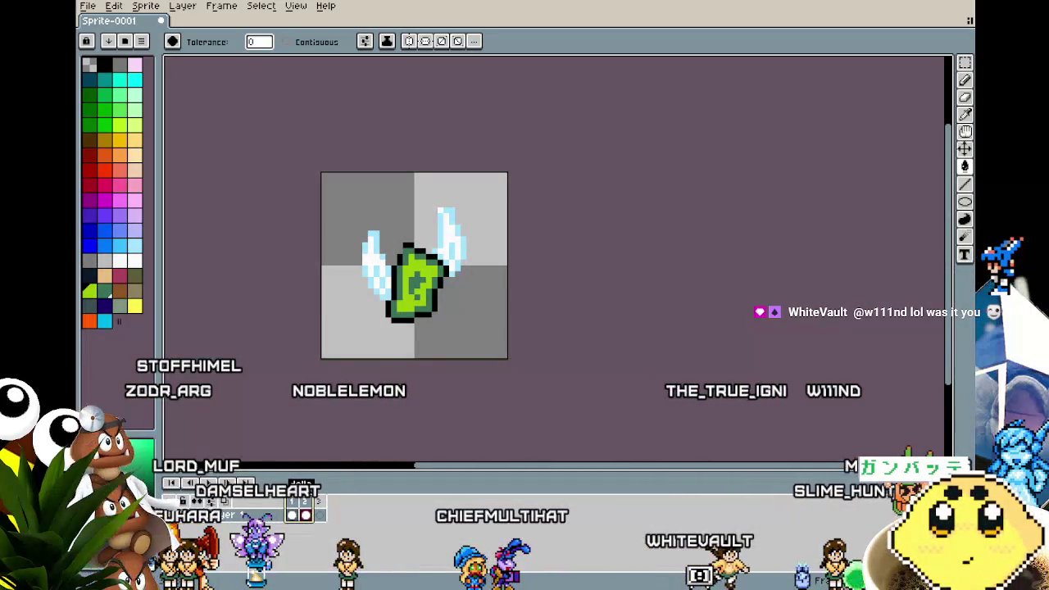
- Switch to GameMaker and run the platformer project
{"action": "key", "text": "alt+Tab"}
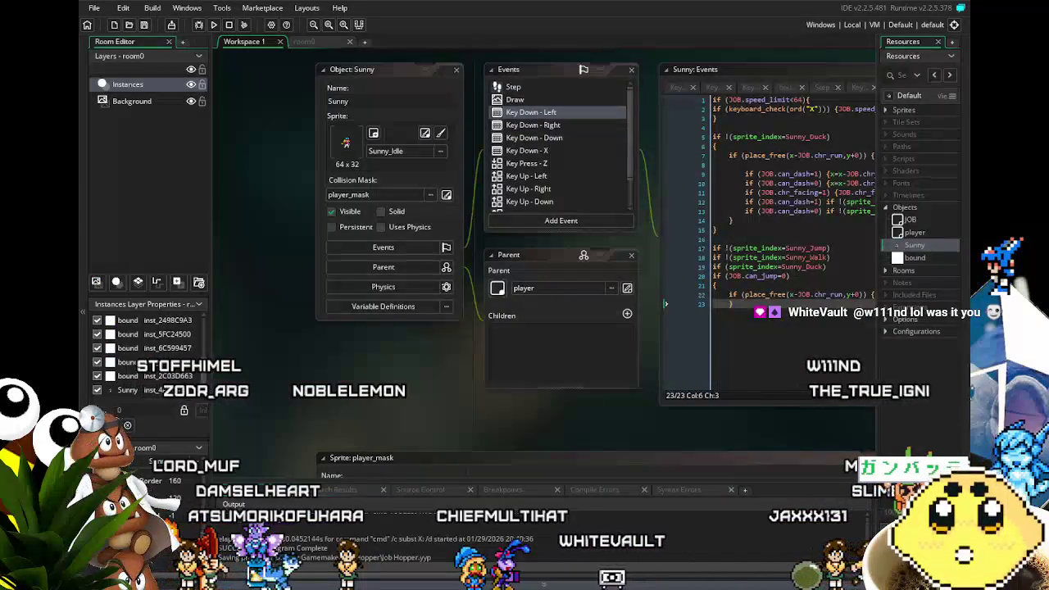
{"action": "left_click", "coordinate": [212, 26]}
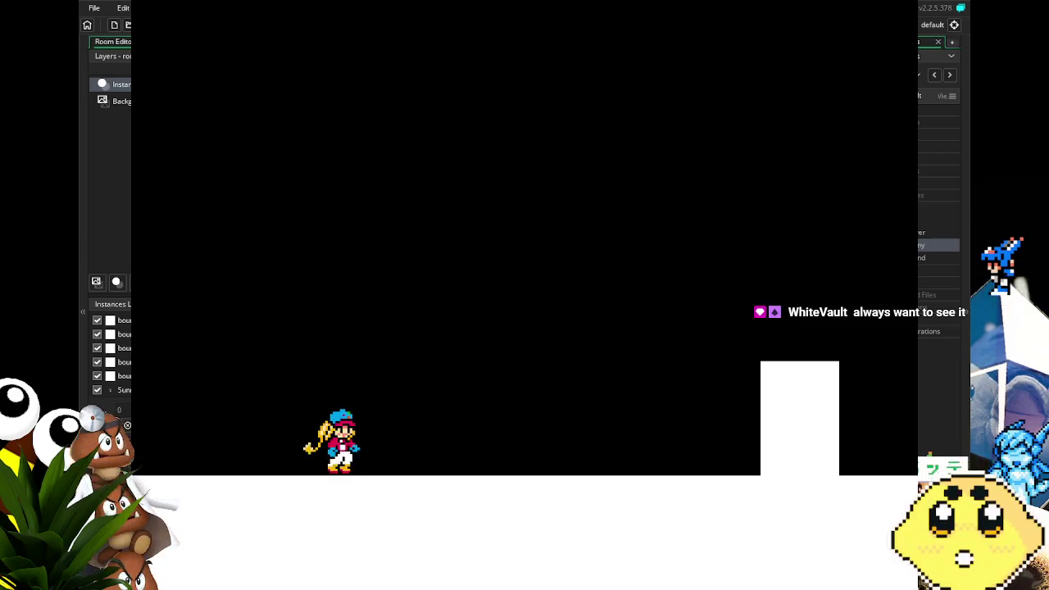
- Run Sunny through the level, jumping across the gap onto the white platforms
{"action": "key", "text": "Right"}
{"action": "key", "text": "space"}
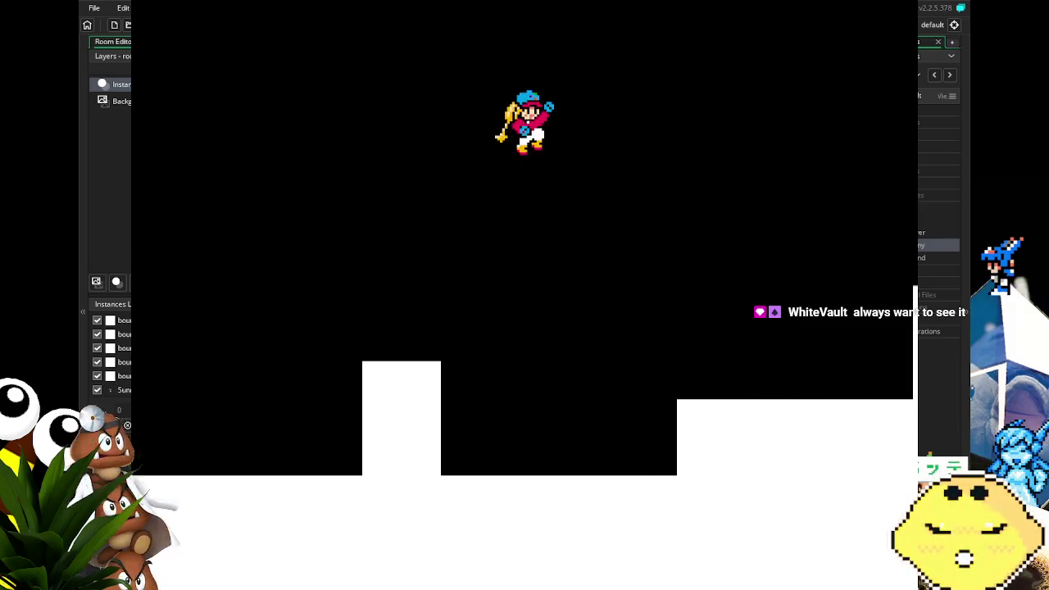
{"action": "key", "text": "space"}
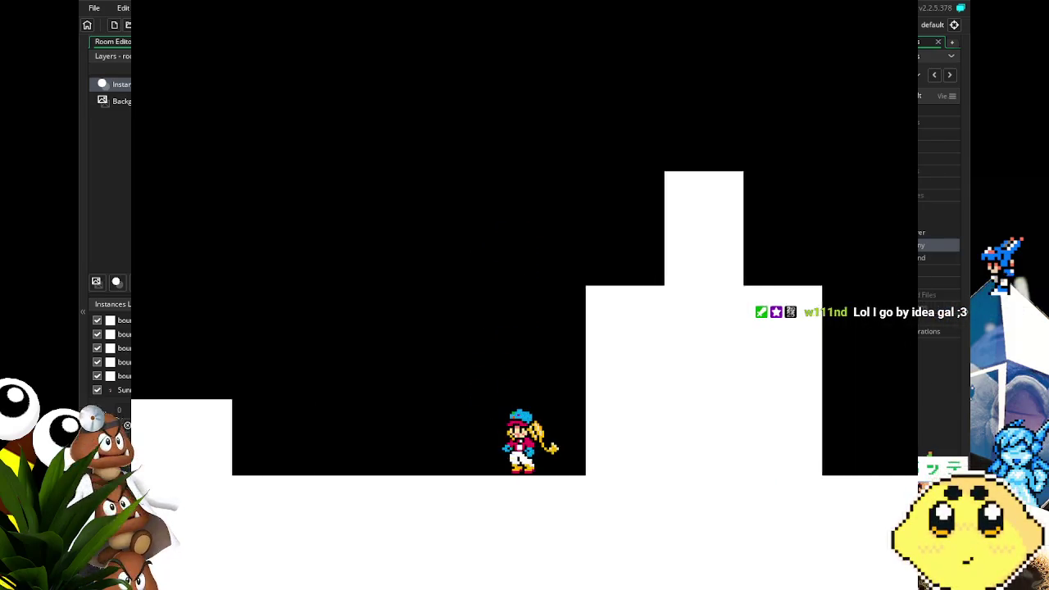
{"action": "key", "text": "Left"}
{"action": "key", "text": "space"}
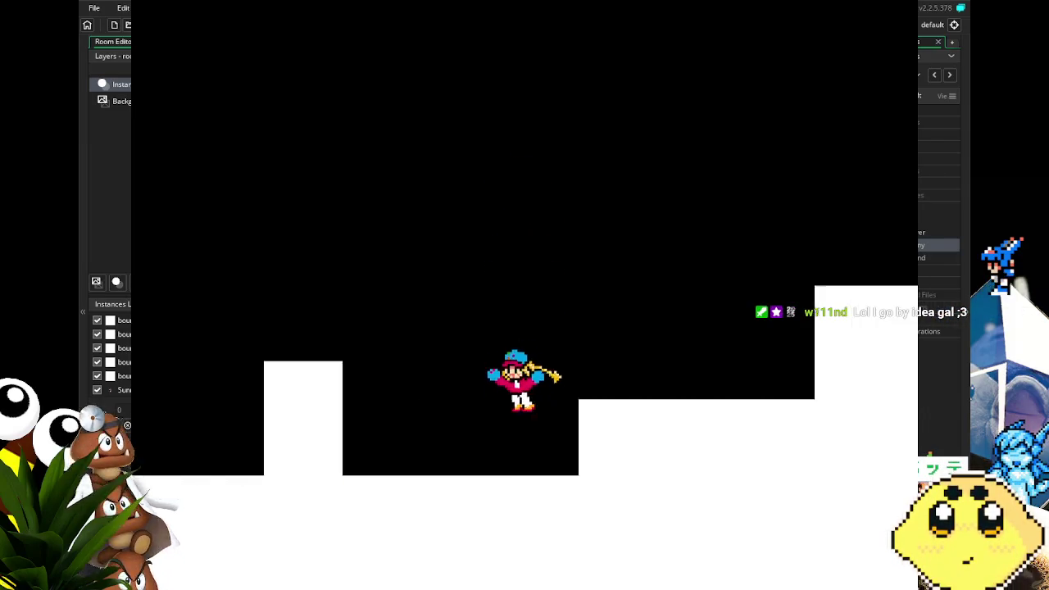
{"action": "key", "text": "space"}
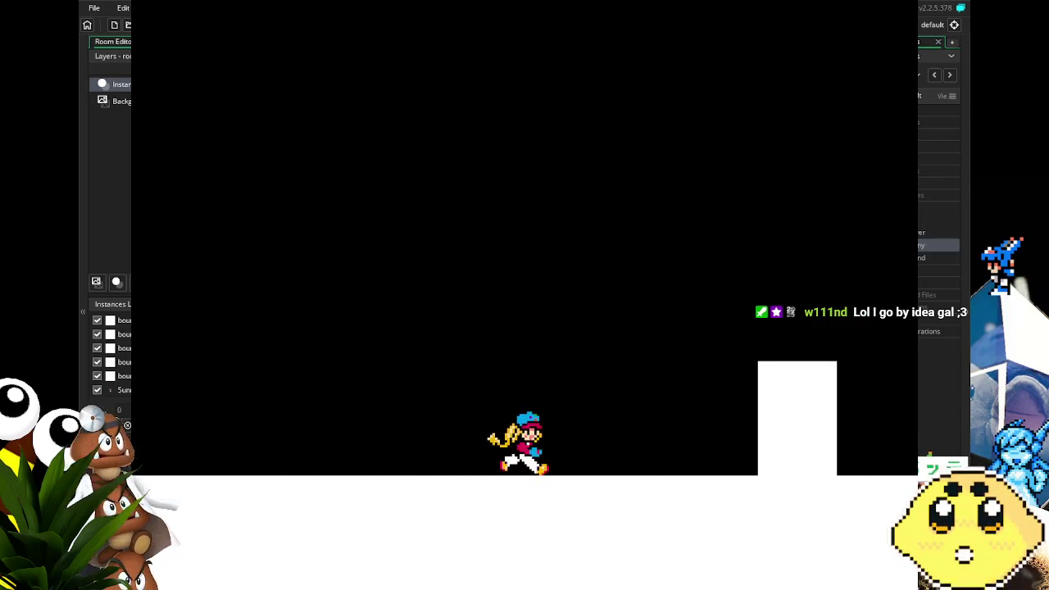
{"action": "key", "text": "space"}
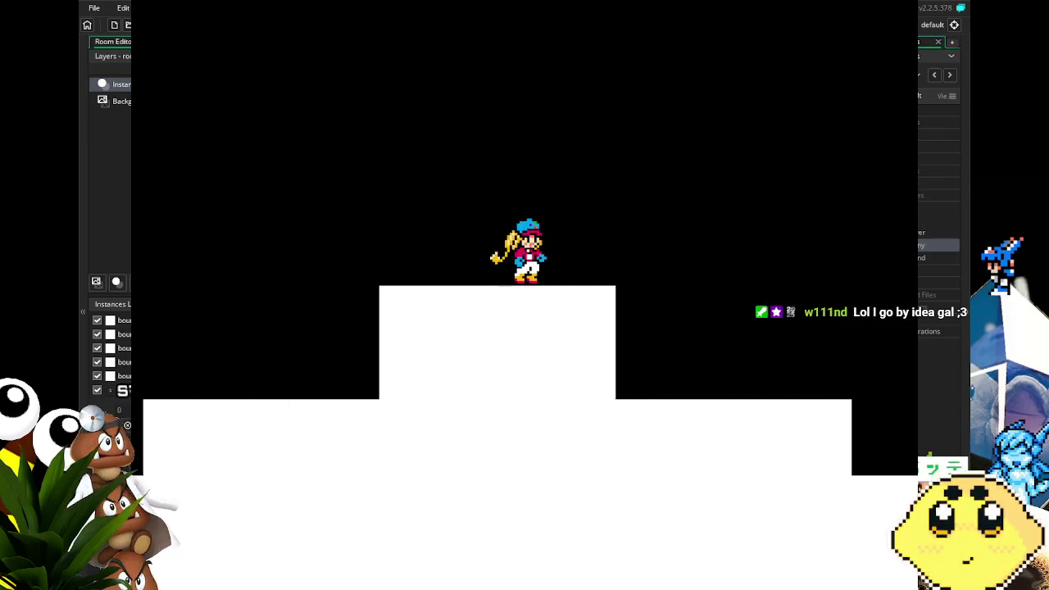
{"action": "key", "text": "space"}
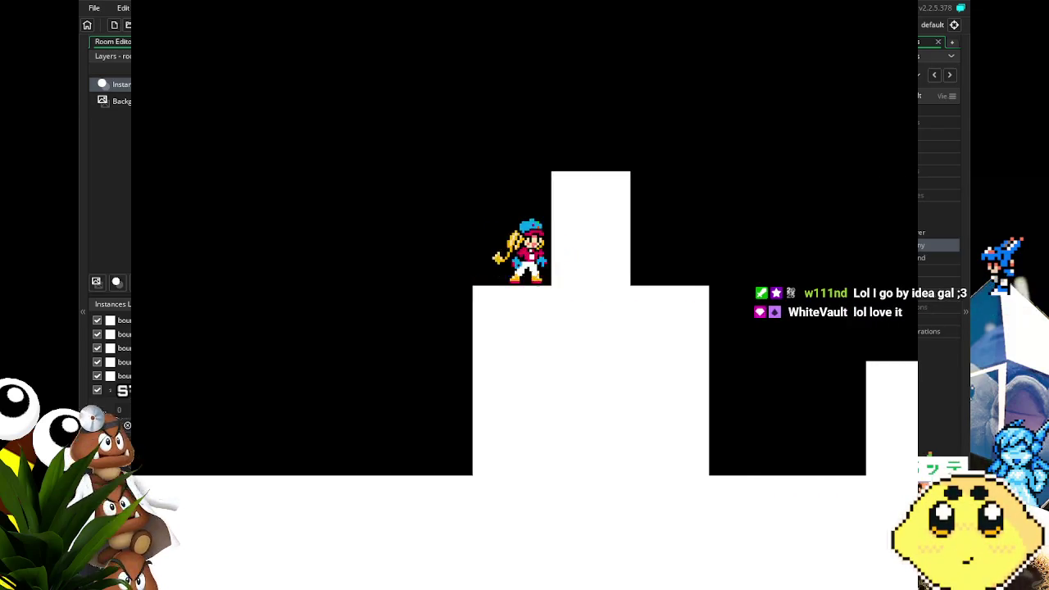
{"action": "key", "text": "space"}
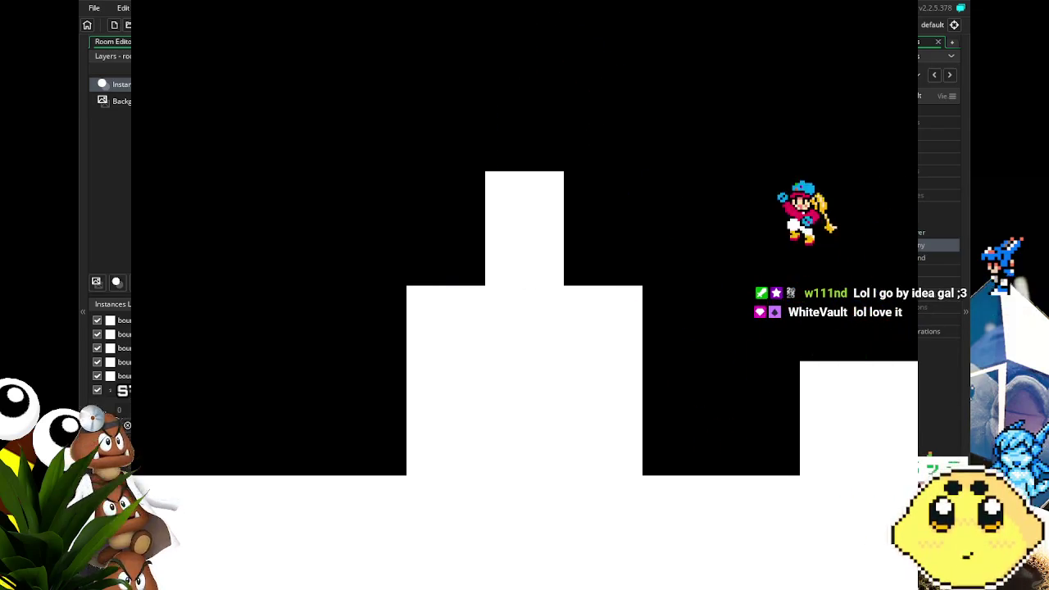
{"action": "key", "text": "space"}
{"action": "key", "text": "space"}
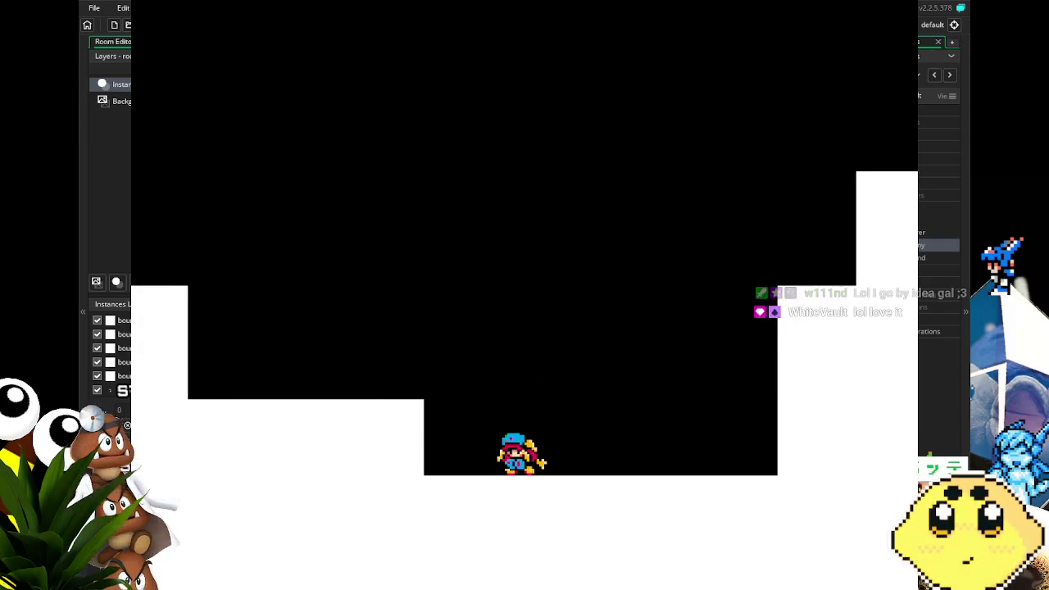
{"action": "key", "text": "space"}
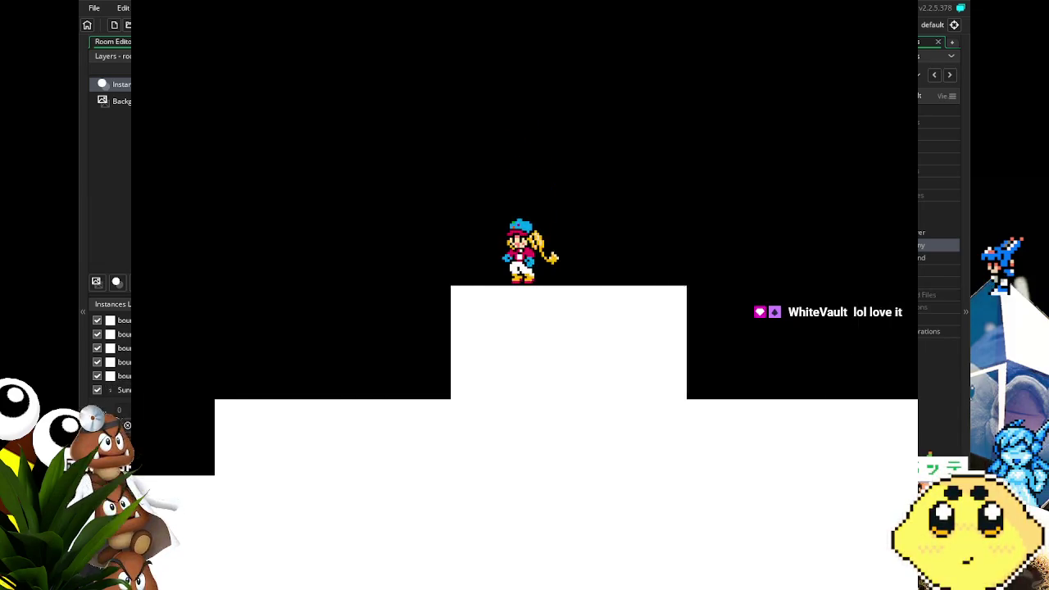
{"action": "key", "text": "space"}
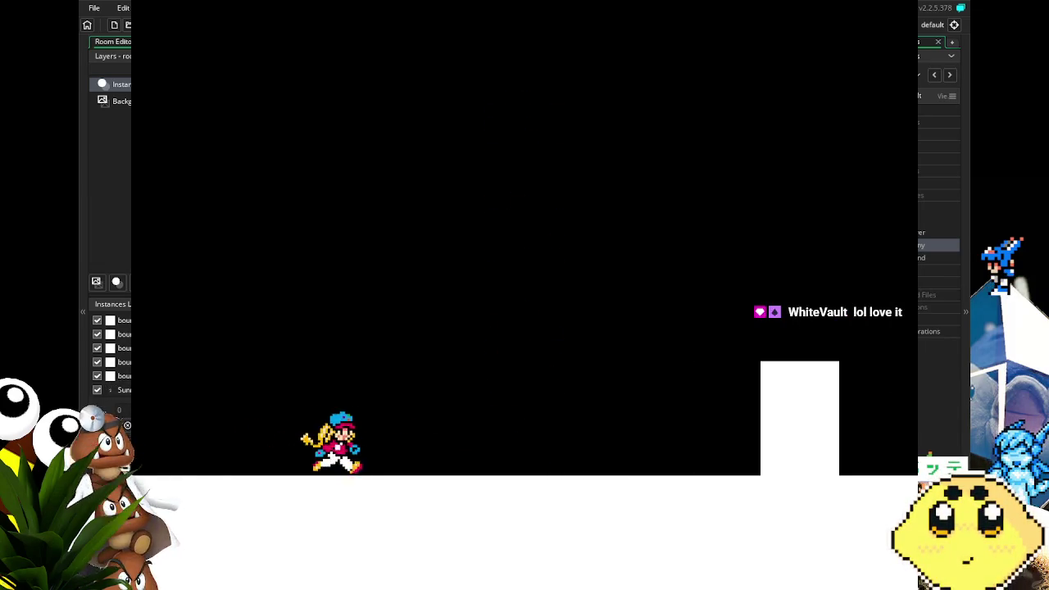
- Keep jumping across platforms toward the white block, then close the game and return to Aseprite
{"action": "key", "text": "space"}
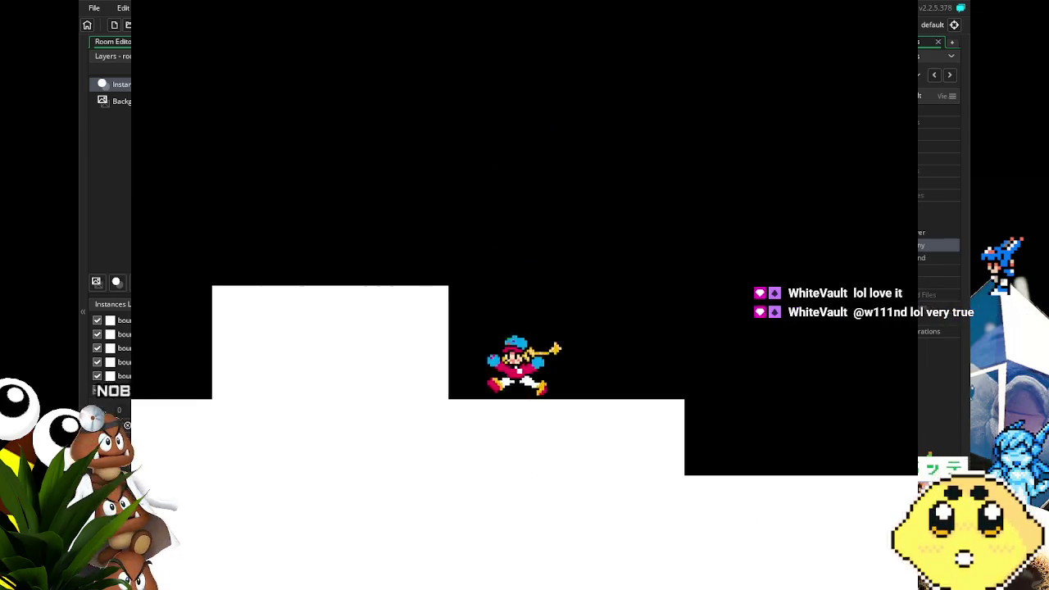
{"action": "key", "text": "space"}
{"action": "key", "text": "space"}
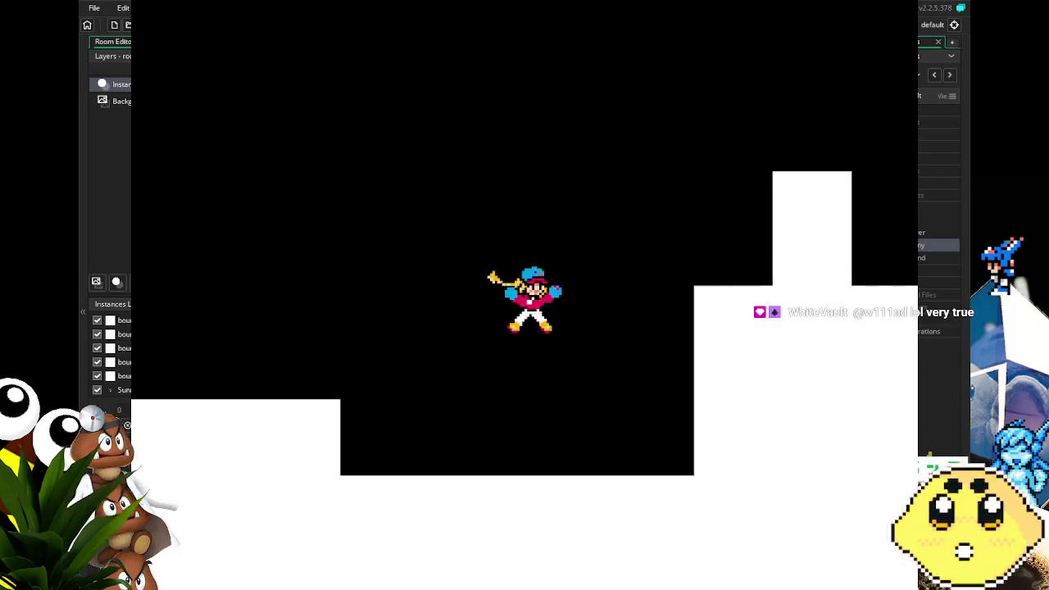
{"action": "key", "text": "space"}
{"action": "key", "text": "space"}
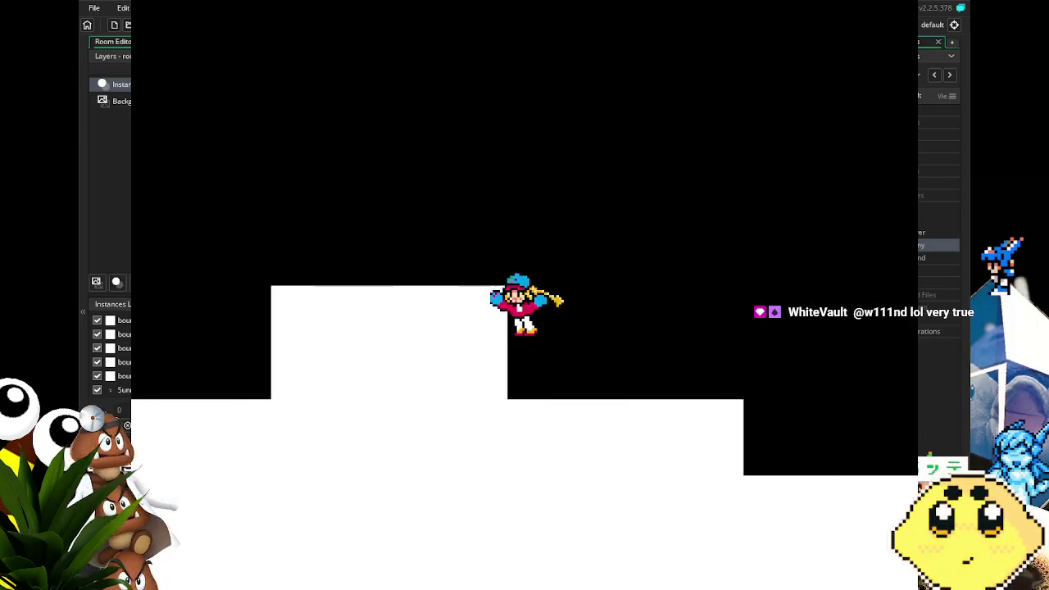
{"action": "key", "text": "space"}
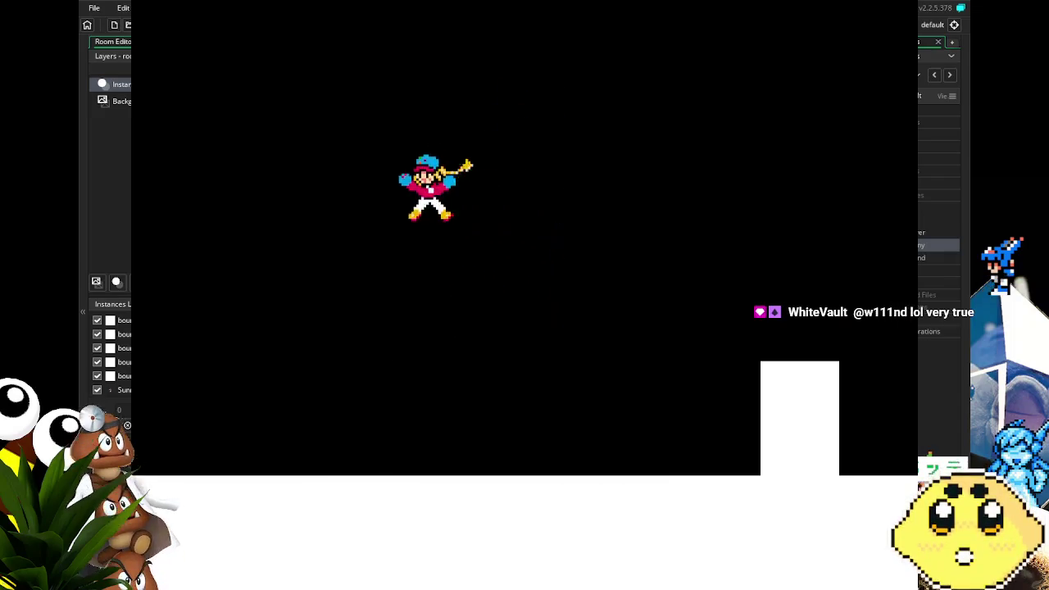
{"action": "key", "text": "space"}
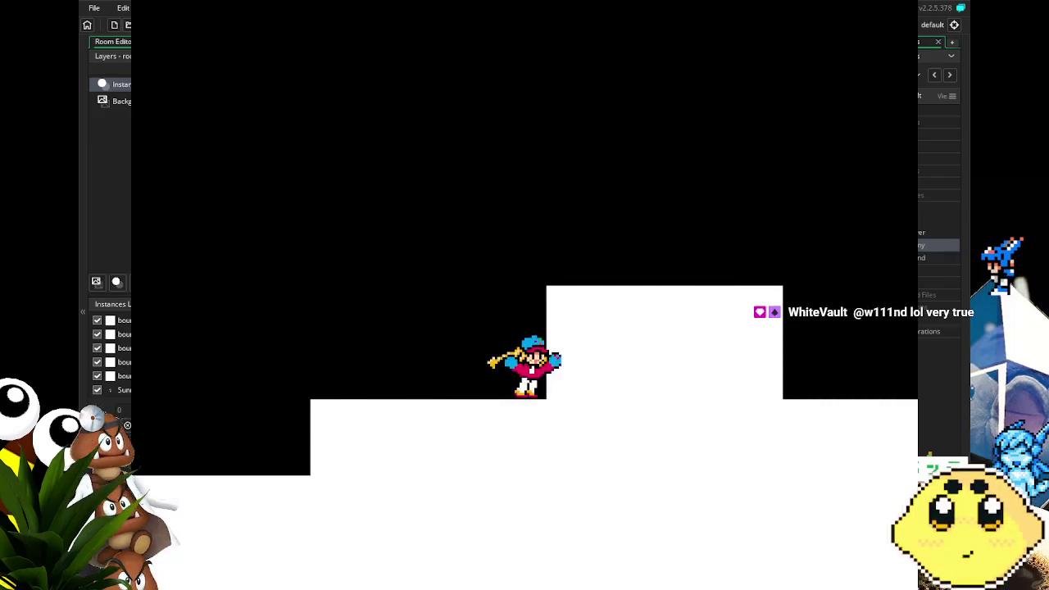
{"action": "key", "text": "space"}
{"action": "key", "text": "space"}
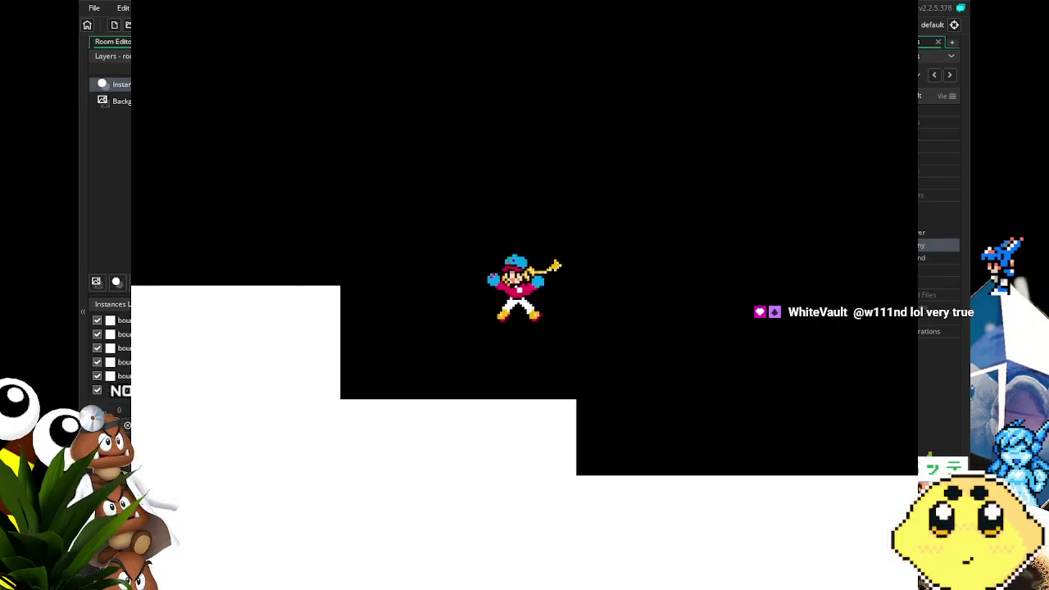
{"action": "key", "text": "space"}
{"action": "key", "text": "space"}
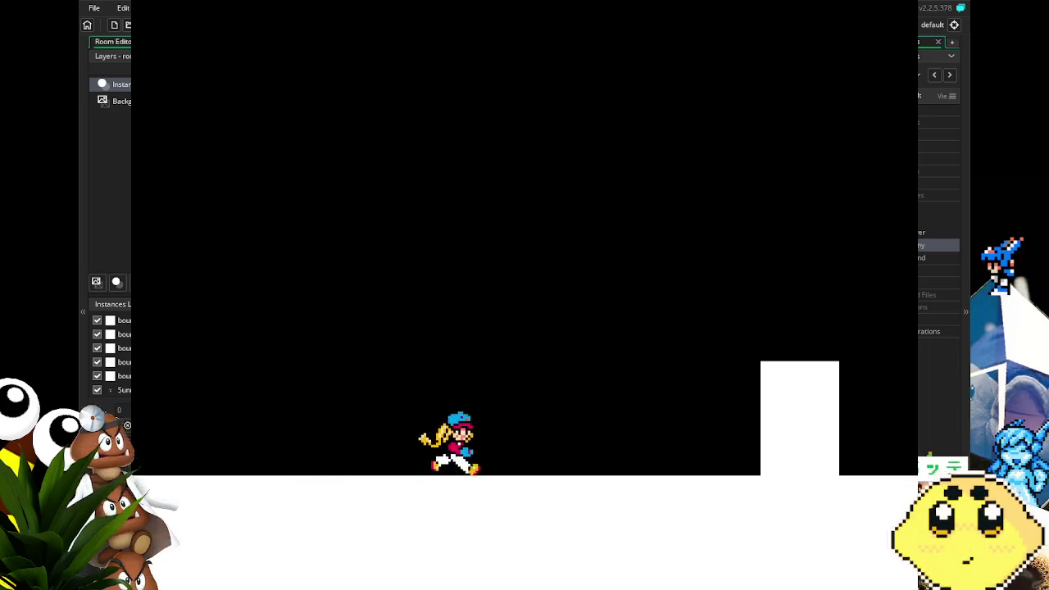
{"action": "key", "text": "space"}
{"action": "key", "text": "space"}
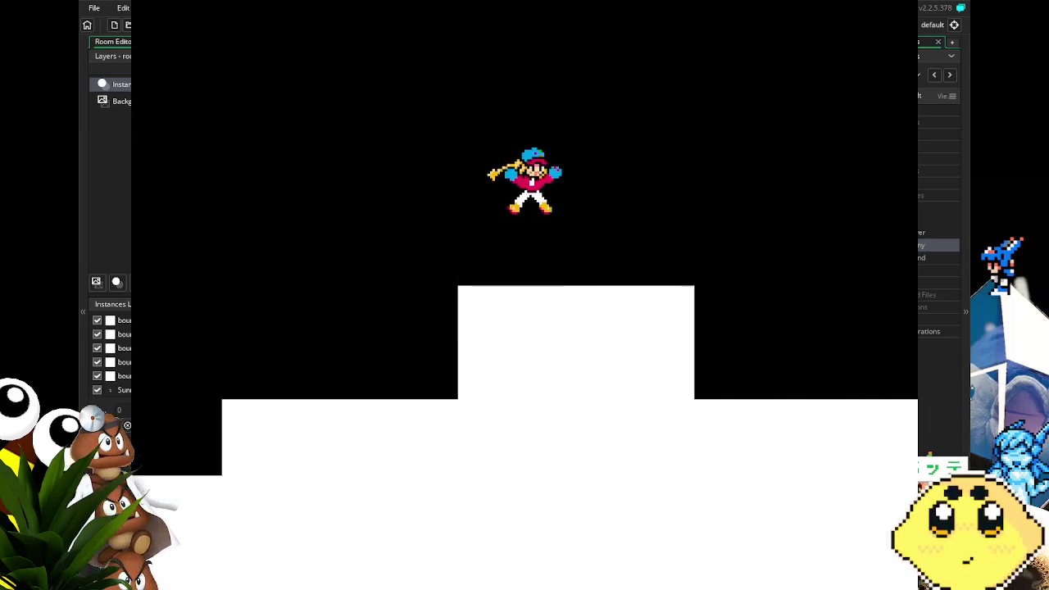
{"action": "key", "text": "space"}
{"action": "key", "text": "space"}
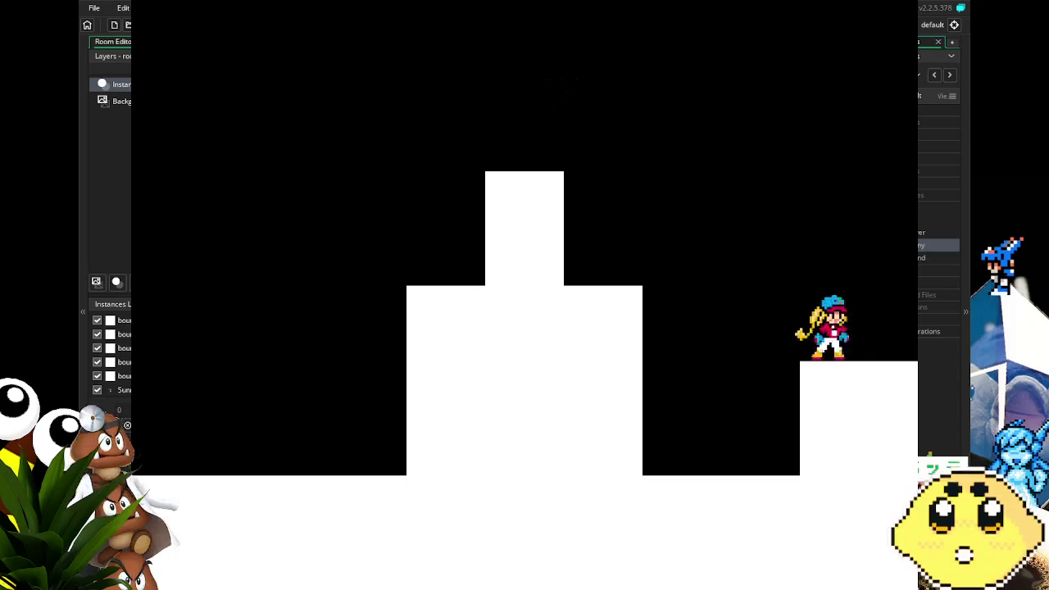
{"action": "key", "text": "space"}
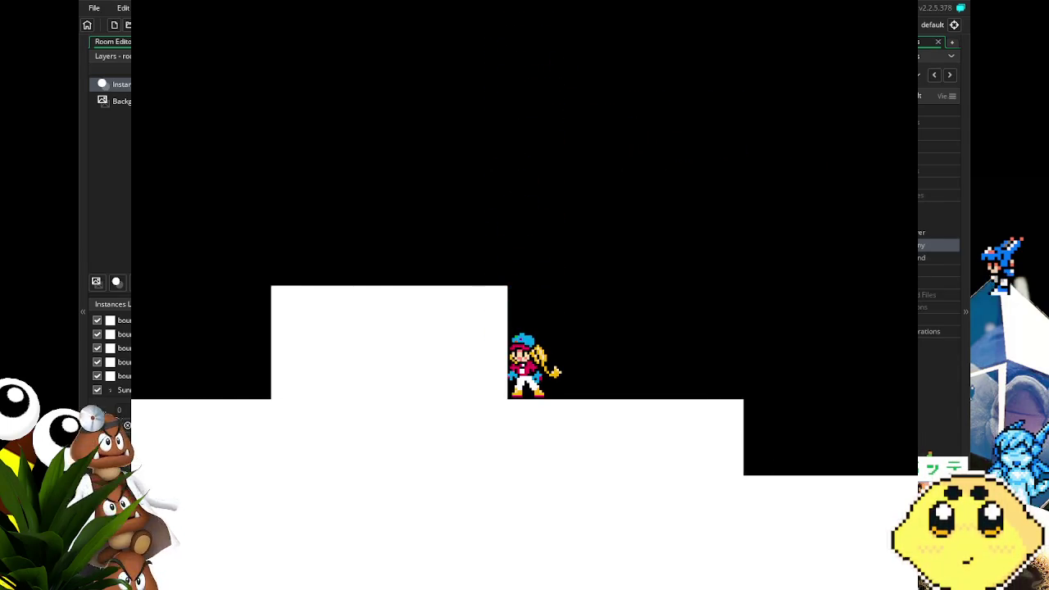
{"action": "key", "text": "space"}
{"action": "key", "text": "space"}
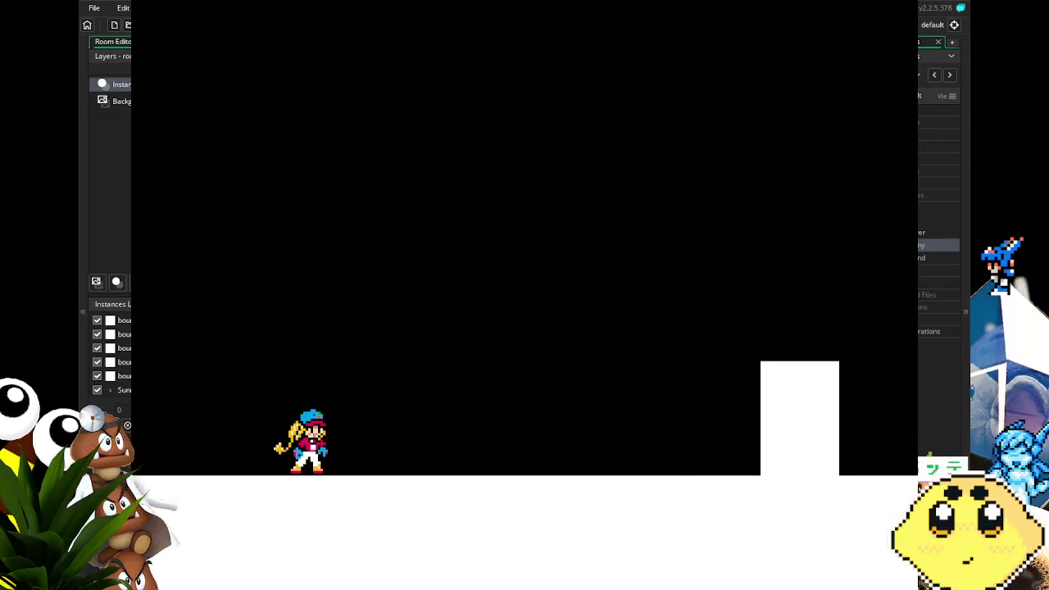
{"action": "key", "text": "Escape"}
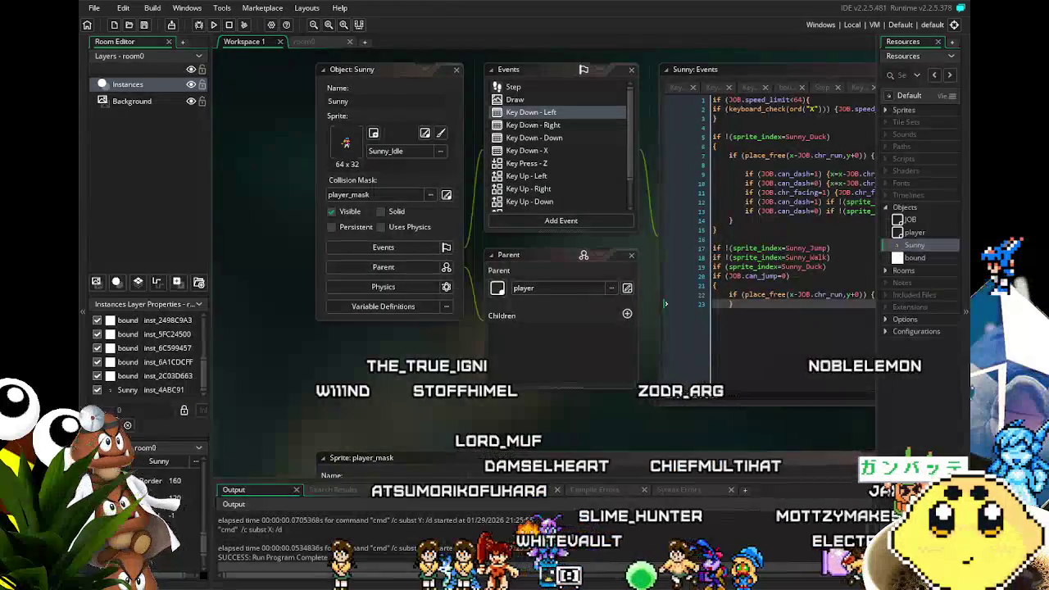
{"action": "key", "text": "alt+Tab"}
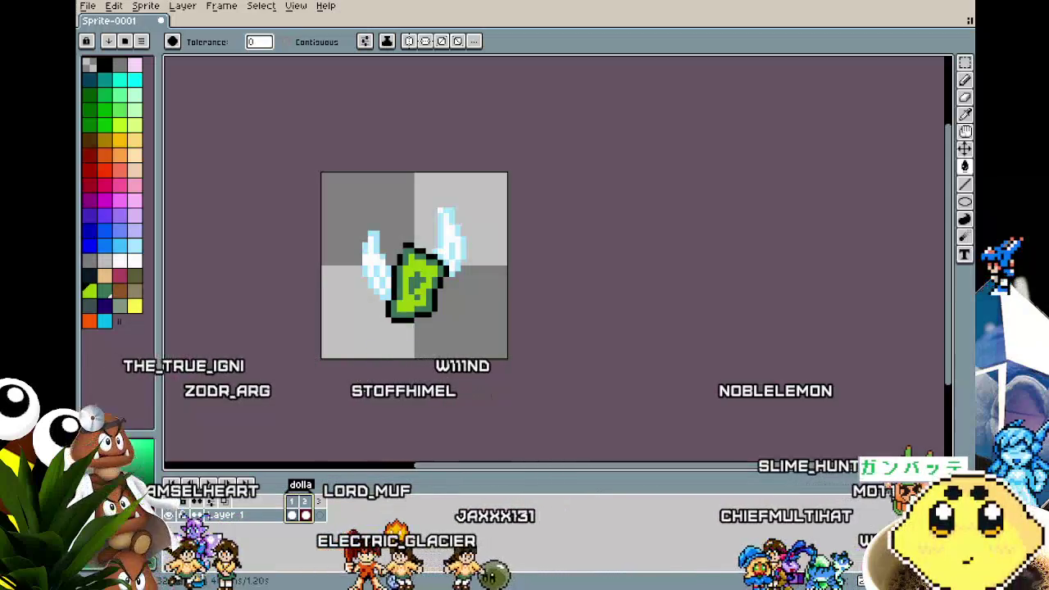
- Move to the empty third frame and zoom the canvas view
{"action": "scroll", "coordinate": [336, 365], "scroll_direction": "up", "scroll_amount": 1}
{"action": "key", "text": "Right"}
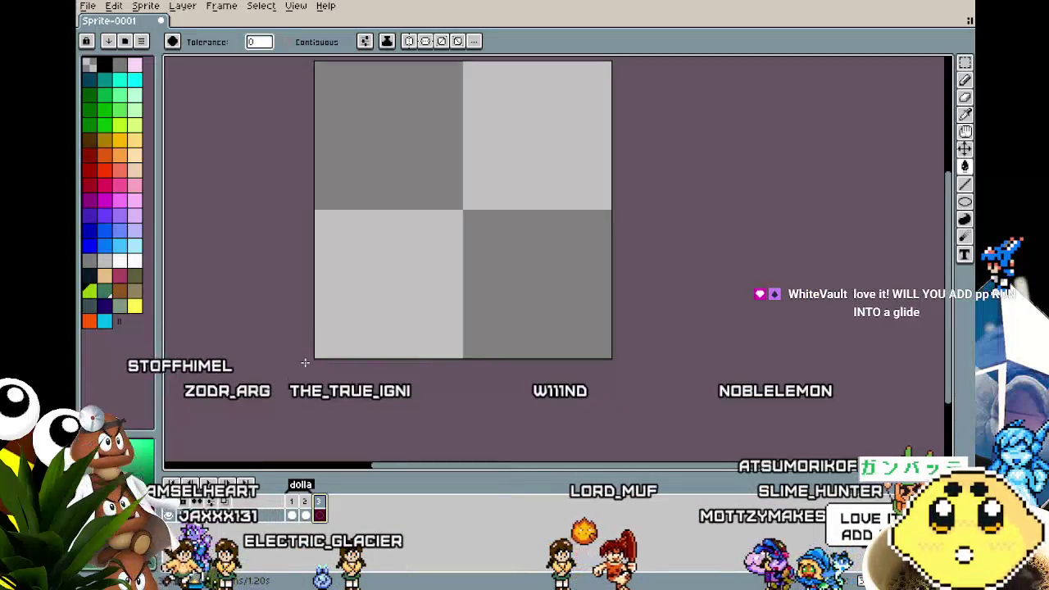
{"action": "scroll", "coordinate": [337, 254], "scroll_direction": "up", "scroll_amount": 2}
{"action": "scroll", "coordinate": [631, 317], "scroll_direction": "down", "scroll_amount": 1}
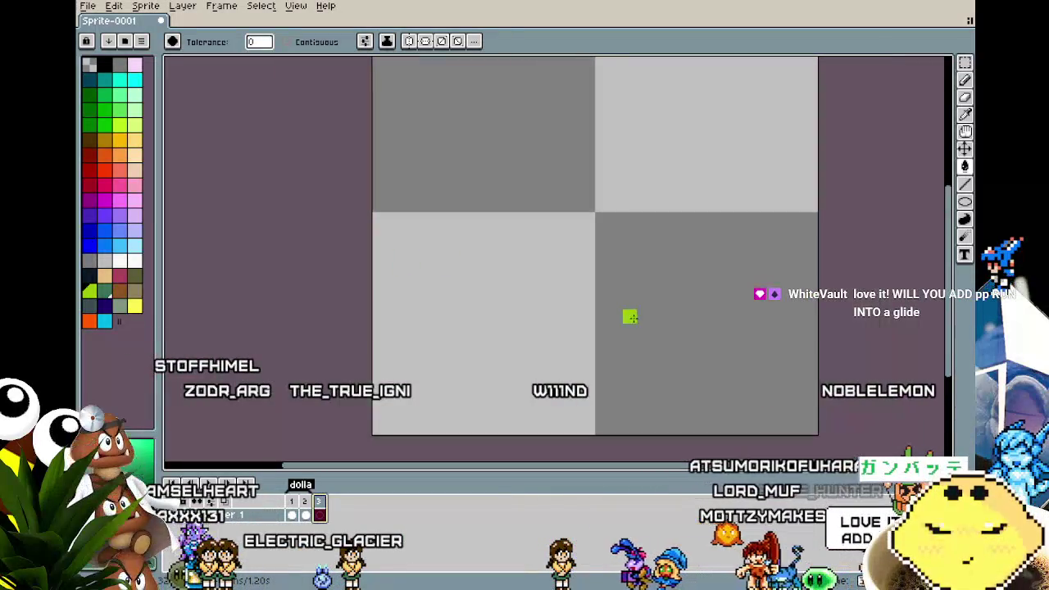
{"action": "scroll", "coordinate": [619, 323], "scroll_direction": "down", "scroll_amount": 1}
{"action": "scroll", "coordinate": [548, 325], "scroll_direction": "up", "scroll_amount": 1}
{"action": "scroll", "coordinate": [548, 325], "scroll_direction": "down", "scroll_amount": 2}
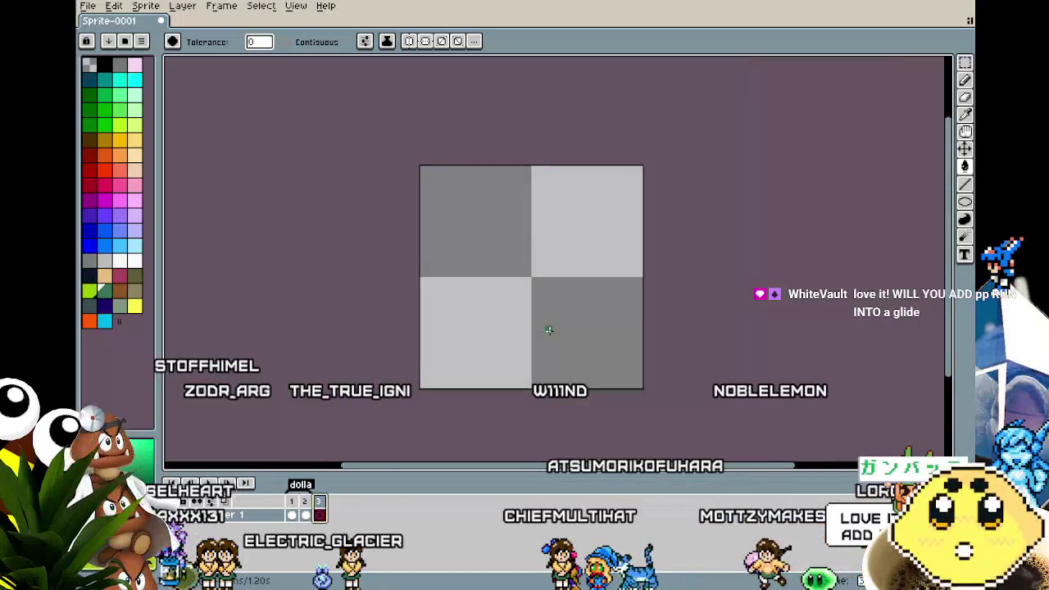
{"action": "scroll", "coordinate": [549, 329], "scroll_direction": "up", "scroll_amount": 1}
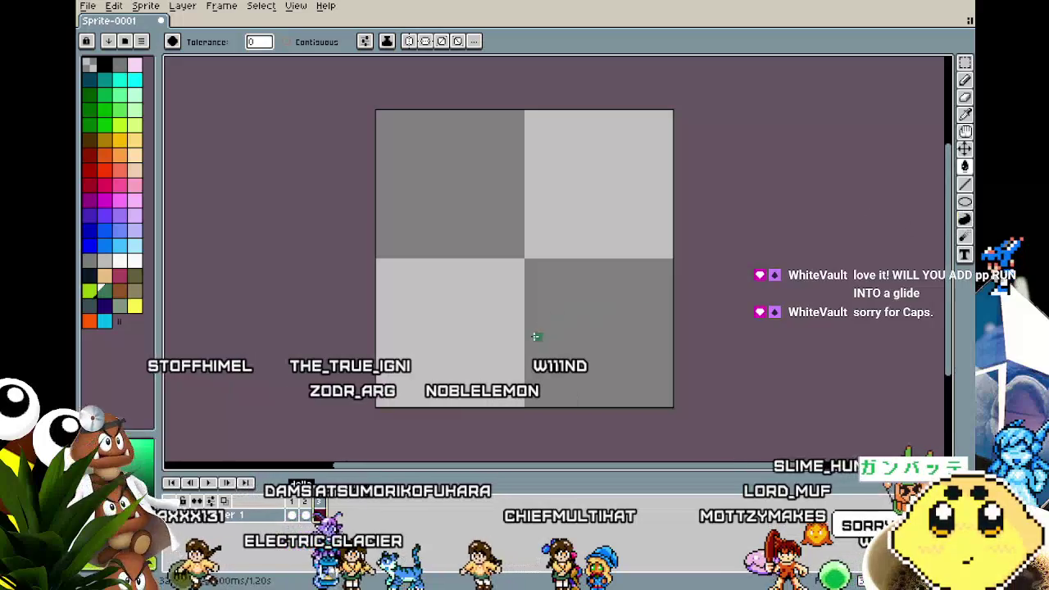
- Scroll the view into place and choose the Rectangle tool for the dark-green outline
{"action": "scroll", "coordinate": [524, 339], "scroll_direction": "right", "scroll_amount": 2}
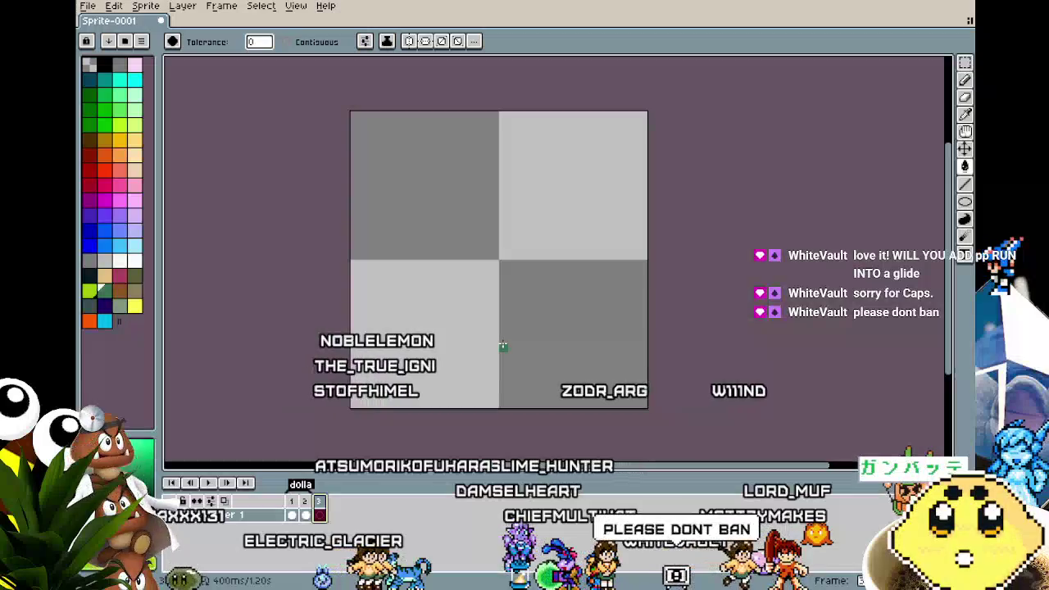
{"action": "scroll", "coordinate": [484, 332], "scroll_direction": "up", "scroll_amount": 1}
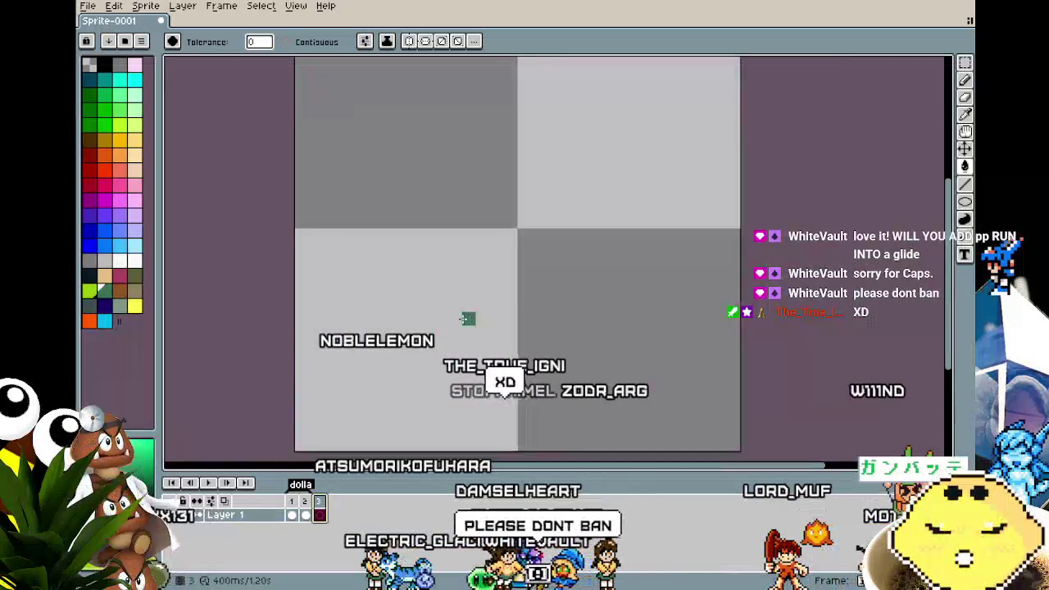
{"action": "scroll", "coordinate": [466, 318], "scroll_direction": "up", "scroll_amount": 1}
{"action": "scroll", "coordinate": [469, 319], "scroll_direction": "down", "scroll_amount": 1}
{"action": "key", "text": "b"}
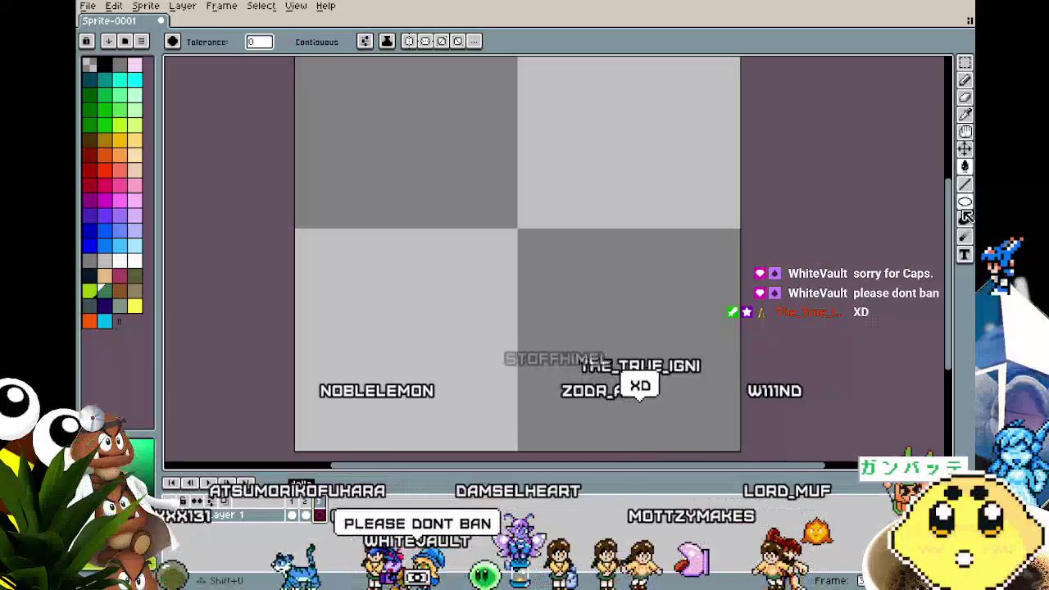
{"action": "left_click", "coordinate": [965, 203]}
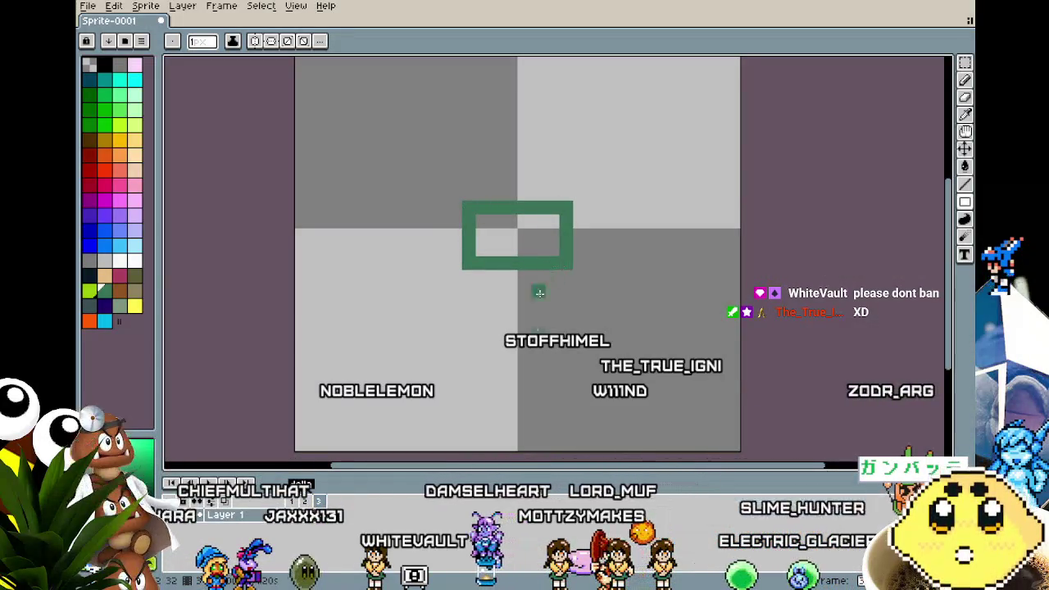
- Fill the rectangle's interior lime with a Contiguous Paint Bucket fill
{"action": "key", "text": "g"}
{"action": "left_click", "coordinate": [433, 280]}
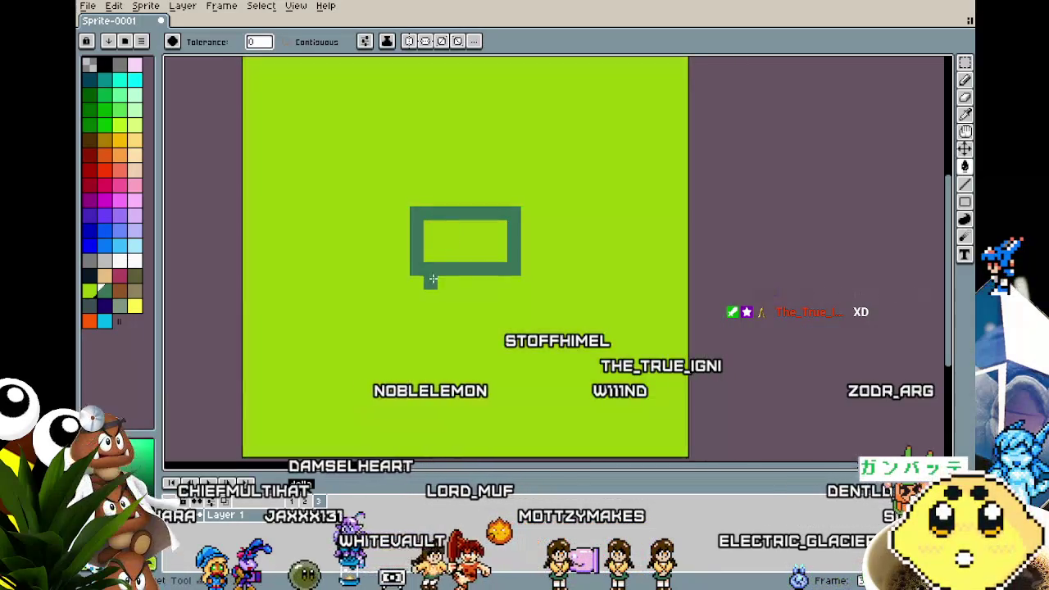
{"action": "key", "text": "ctrl+z"}
{"action": "left_click", "coordinate": [287, 42]}
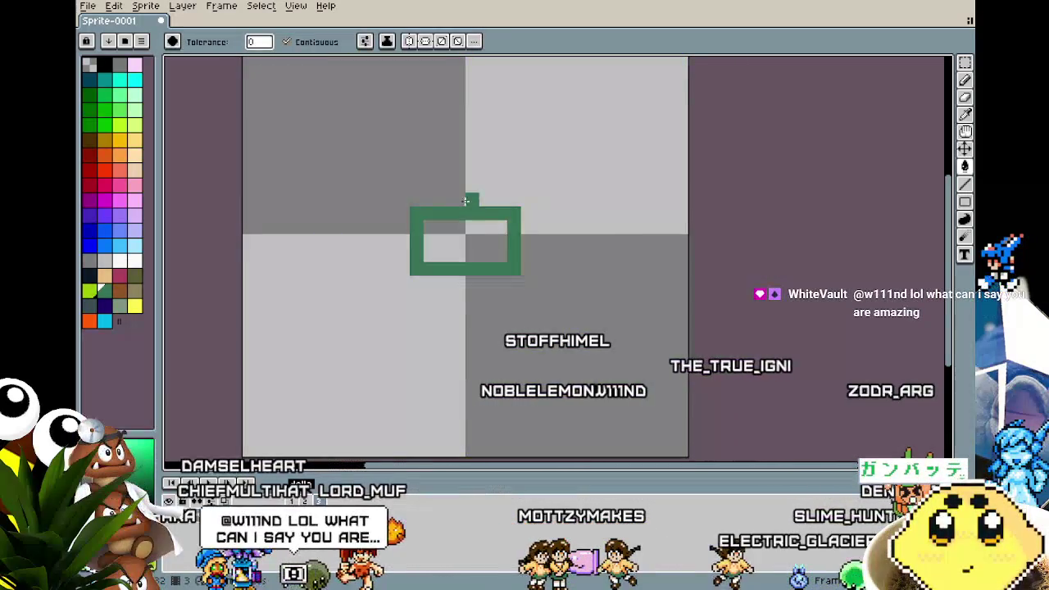
{"action": "left_click", "coordinate": [488, 271]}
{"action": "key", "text": "ctrl+z"}
{"action": "left_click", "coordinate": [481, 251]}
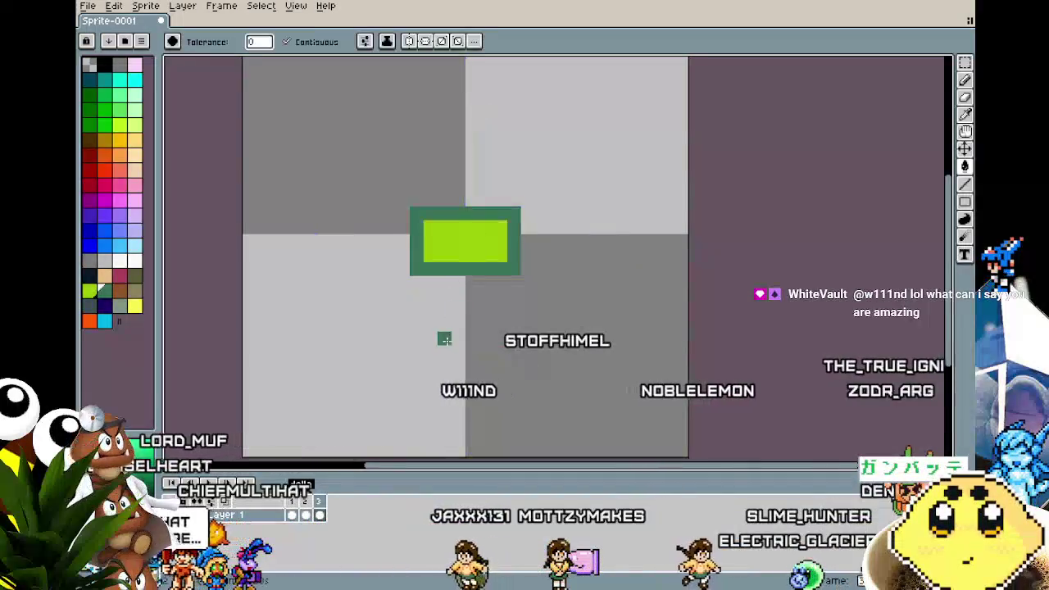
{"action": "scroll", "coordinate": [443, 341], "scroll_direction": "down", "scroll_amount": 3}
{"action": "scroll", "coordinate": [447, 344], "scroll_direction": "up", "scroll_amount": 1}
- Pencil off the bottom-left and top-right corners and add a dark-green inner line
{"action": "key", "text": "b"}
{"action": "scroll", "coordinate": [410, 349], "scroll_direction": "up", "scroll_amount": 2}
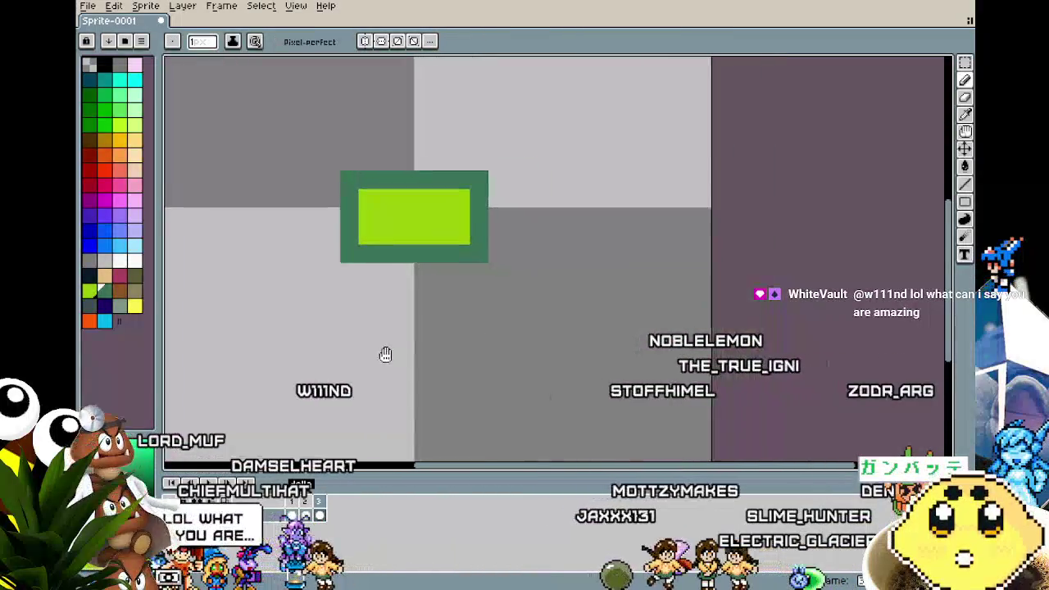
{"action": "left_click", "coordinate": [349, 253]}
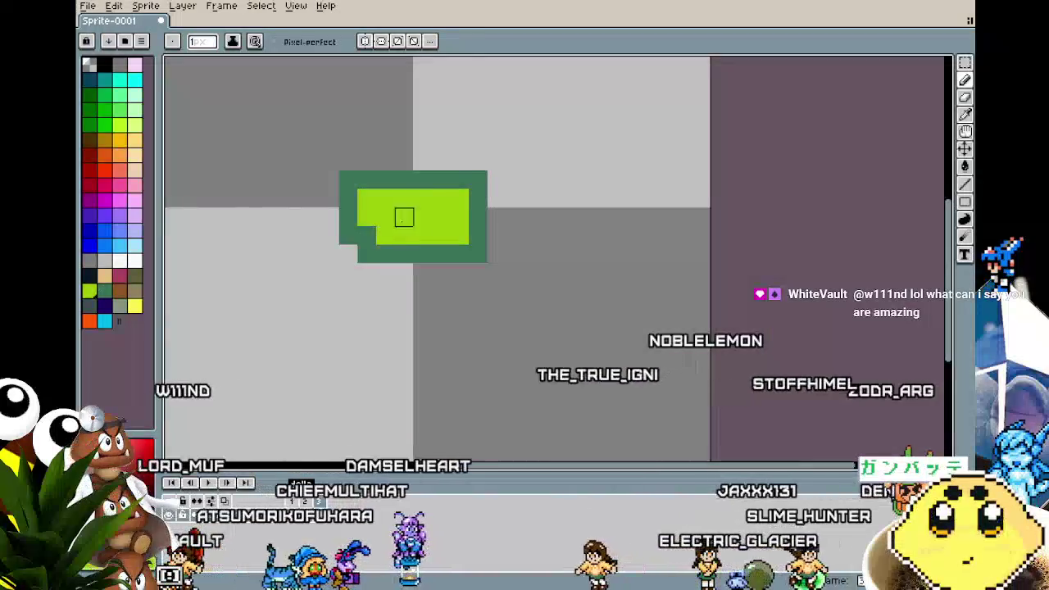
{"action": "left_click", "coordinate": [478, 180]}
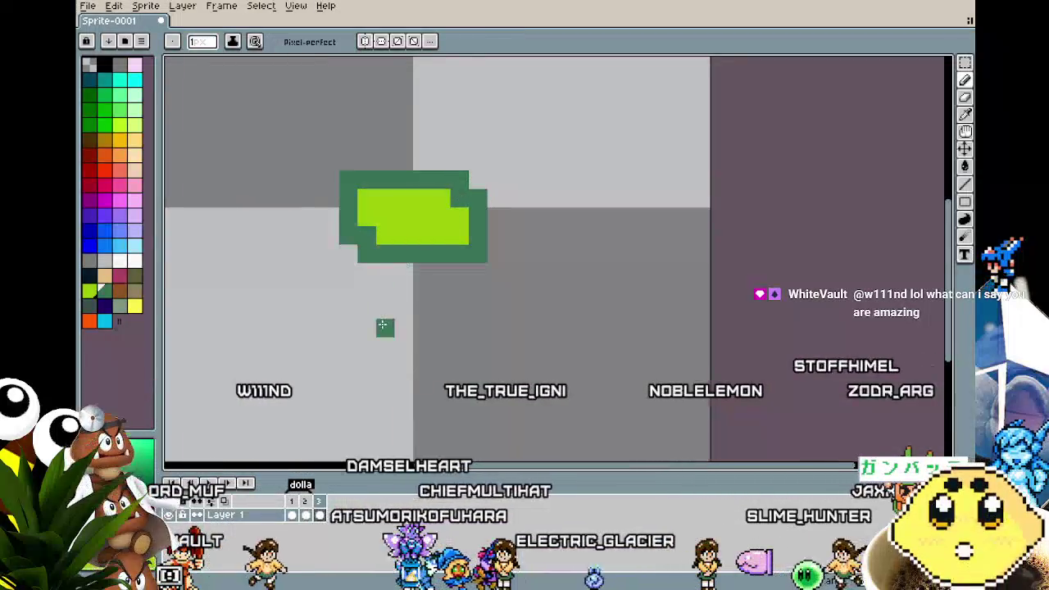
{"action": "scroll", "coordinate": [383, 326], "scroll_direction": "down", "scroll_amount": 3}
{"action": "scroll", "coordinate": [383, 330], "scroll_direction": "up", "scroll_amount": 3}
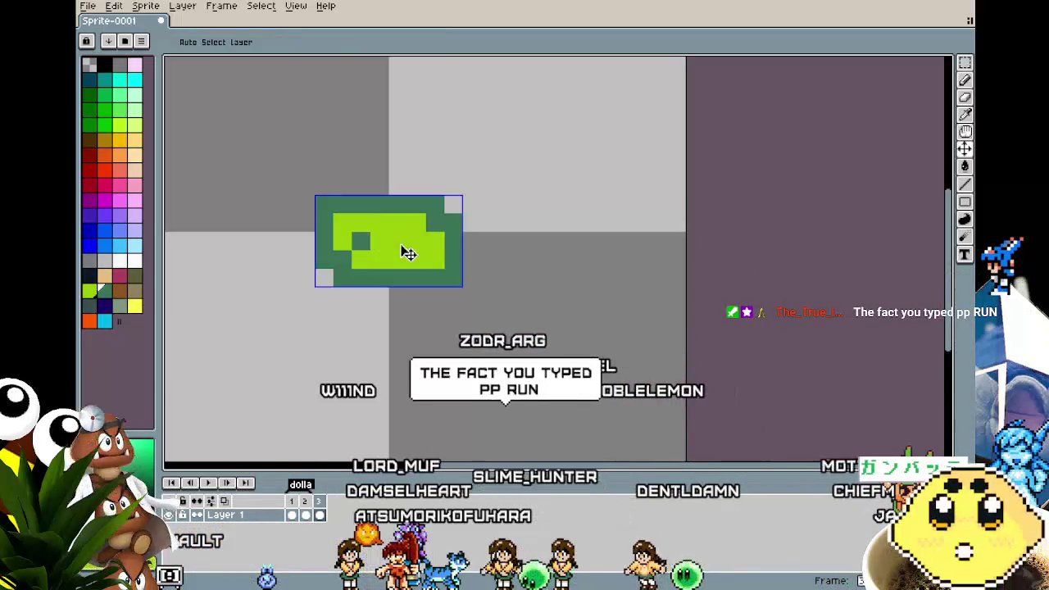
{"action": "left_click", "coordinate": [362, 222]}
{"action": "right_click", "coordinate": [362, 241]}
{"action": "right_click", "coordinate": [380, 242]}
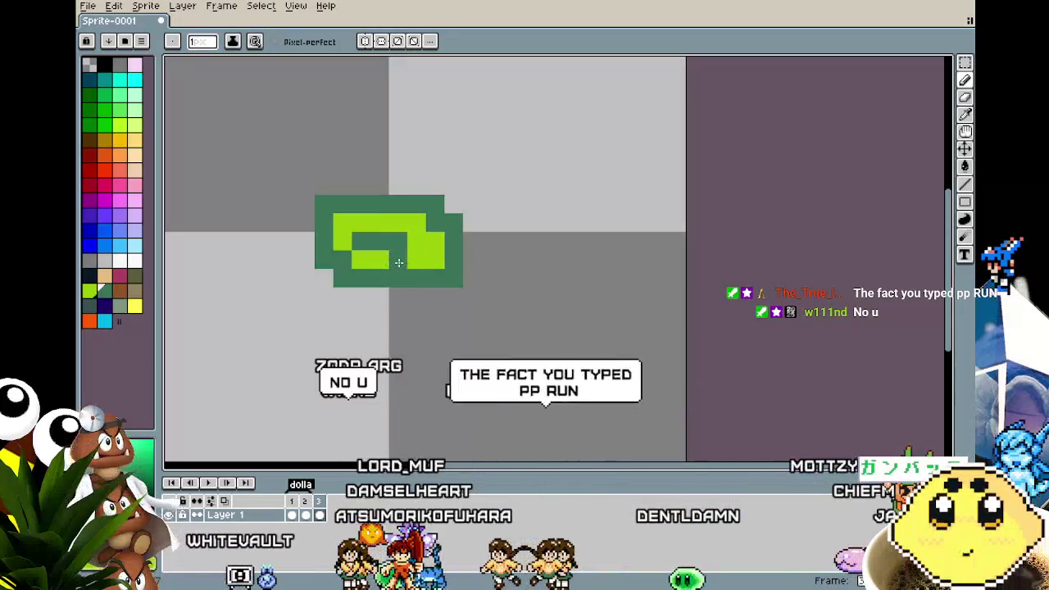
{"action": "scroll", "coordinate": [349, 381], "scroll_direction": "down", "scroll_amount": 4}
{"action": "scroll", "coordinate": [349, 380], "scroll_direction": "down", "scroll_amount": 3}
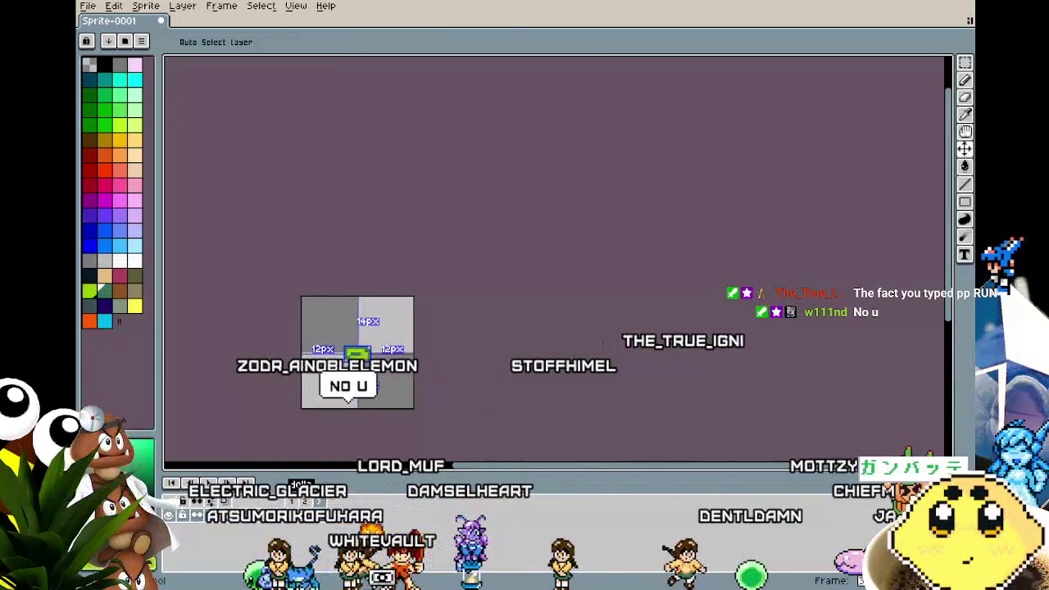
{"action": "key", "text": "ctrl"}
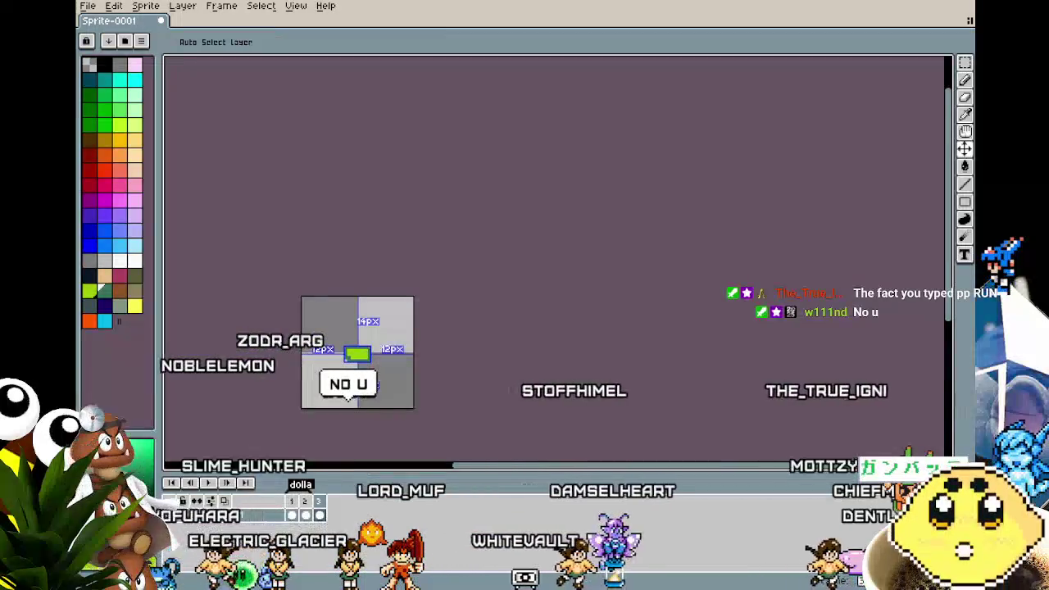
- Pan and zoom in on the green blob on the canvas
{"action": "scroll", "coordinate": [332, 345], "scroll_direction": "up", "scroll_amount": 3}
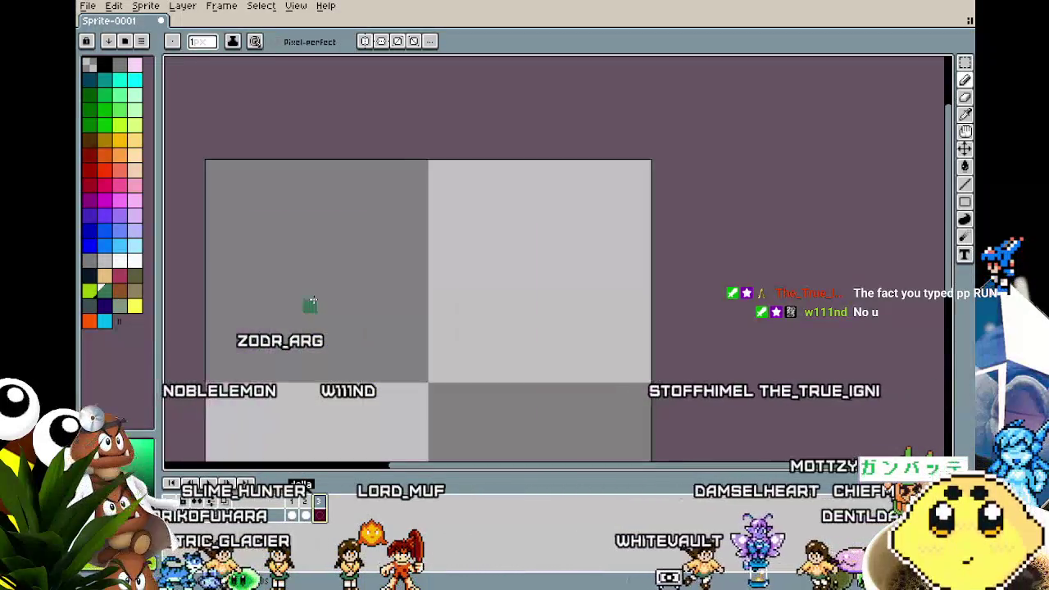
{"action": "scroll", "coordinate": [313, 300], "scroll_direction": "up", "scroll_amount": 2}
{"action": "scroll", "coordinate": [313, 300], "scroll_direction": "down", "scroll_amount": 2}
{"action": "left_click_drag", "start_coordinate": [314, 300], "coordinate": [368, 260]}
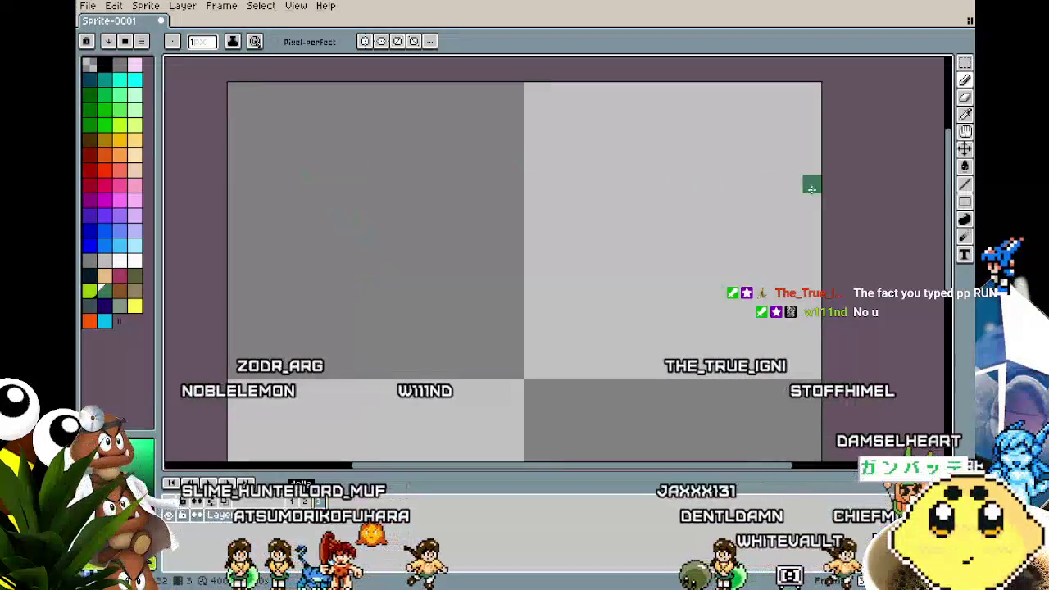
{"action": "left_click", "coordinate": [964, 202]}
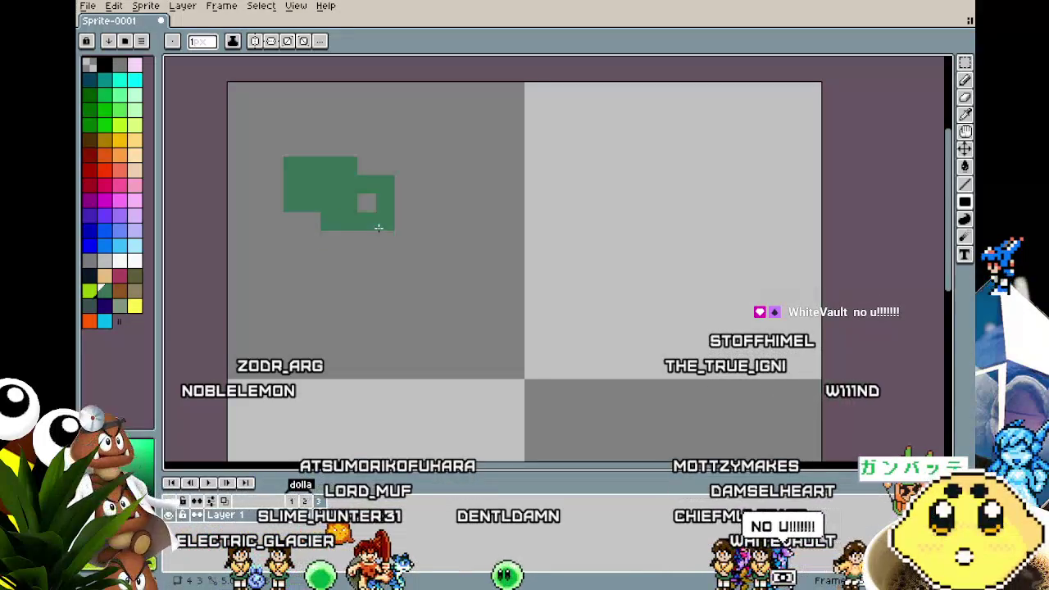
{"action": "scroll", "coordinate": [340, 331], "scroll_direction": "down", "scroll_amount": 2}
{"action": "scroll", "coordinate": [340, 331], "scroll_direction": "down", "scroll_amount": 1}
{"action": "scroll", "coordinate": [339, 331], "scroll_direction": "up", "scroll_amount": 2}
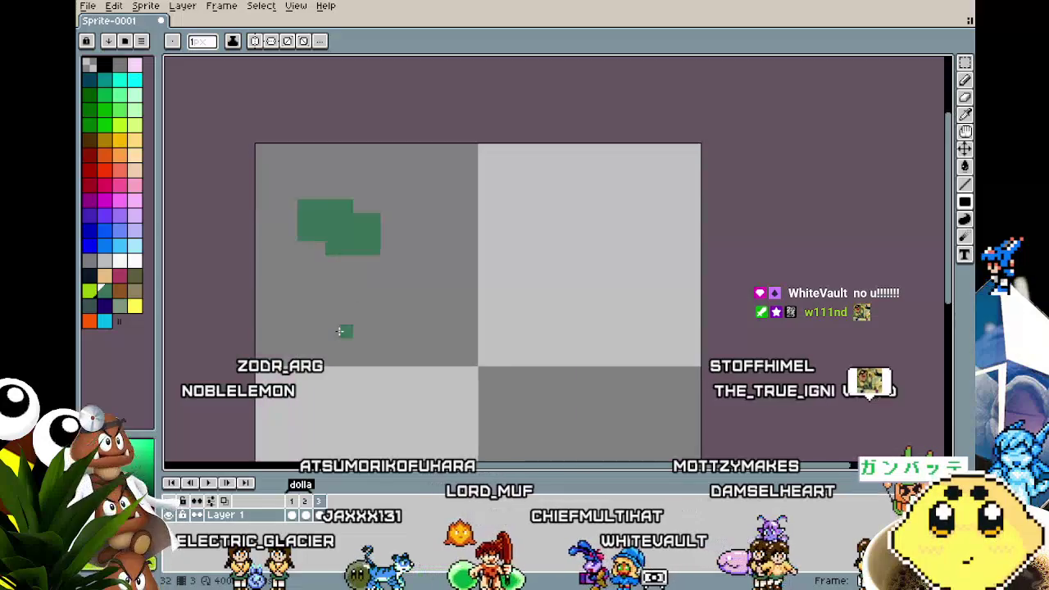
{"action": "scroll", "coordinate": [339, 331], "scroll_direction": "up", "scroll_amount": 1}
- Reshape the blob with Pencil stair pixels and fill its right column green
{"action": "key", "text": "b"}
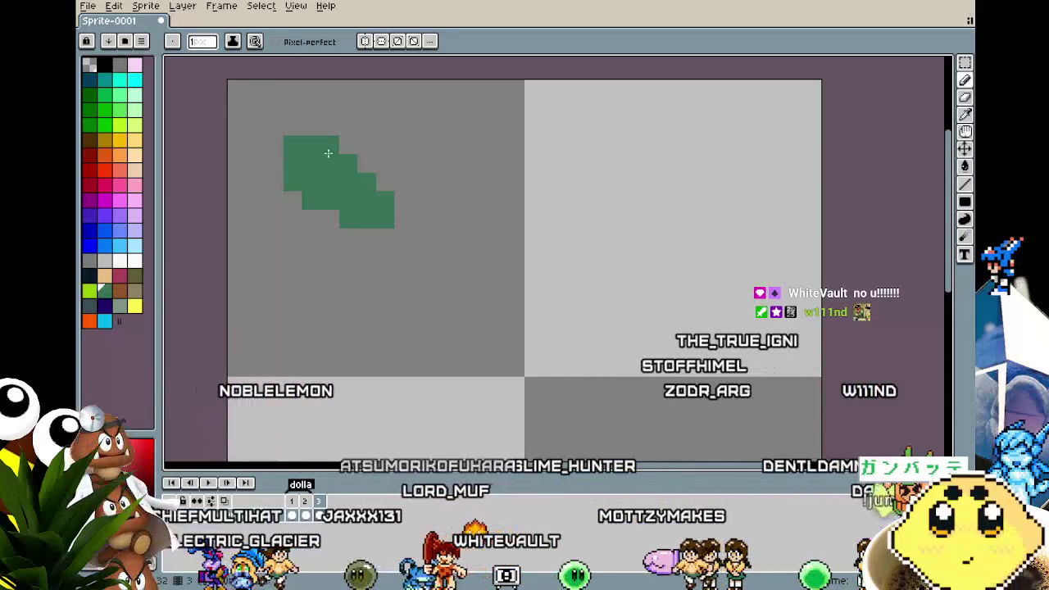
{"action": "key", "text": "ctrl+z"}
{"action": "key", "text": "ctrl+y"}
{"action": "key", "text": "ctrl+z"}
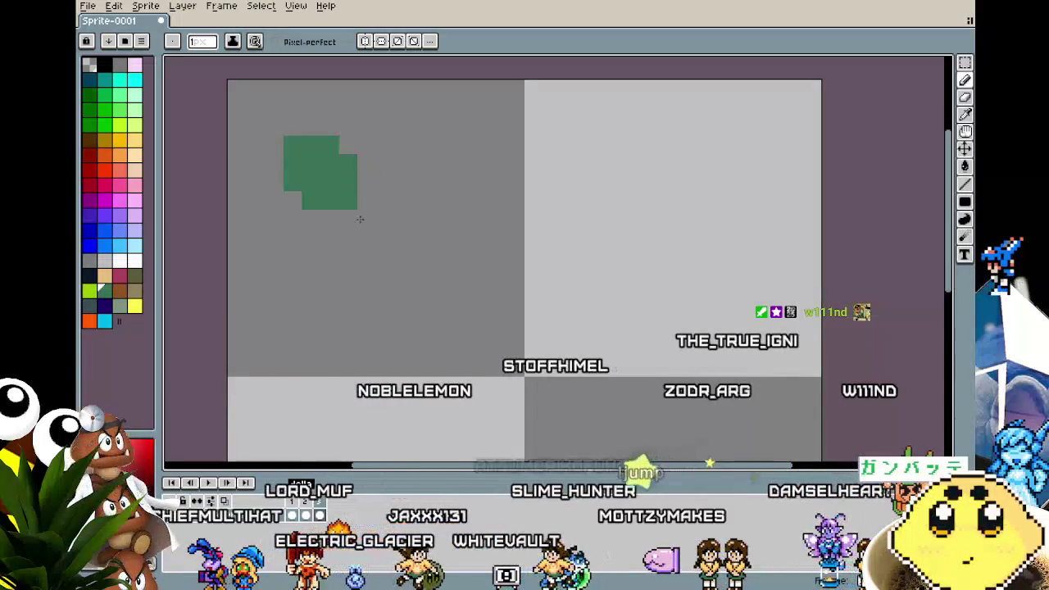
{"action": "mouse_move", "coordinate": [357, 192]}
{"action": "left_mouse_down"}
{"action": "mouse_move", "coordinate": [367, 222]}
{"action": "mouse_move", "coordinate": [343, 221]}
{"action": "left_mouse_up"}
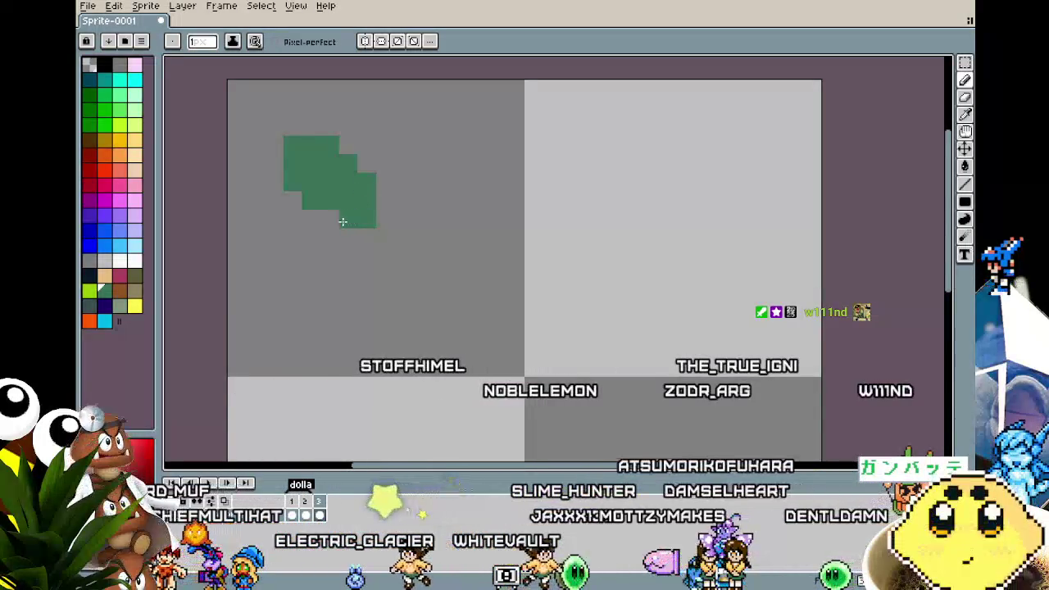
{"action": "scroll", "coordinate": [303, 308], "scroll_direction": "down", "scroll_amount": 3}
{"action": "scroll", "coordinate": [307, 295], "scroll_direction": "down", "scroll_amount": 1}
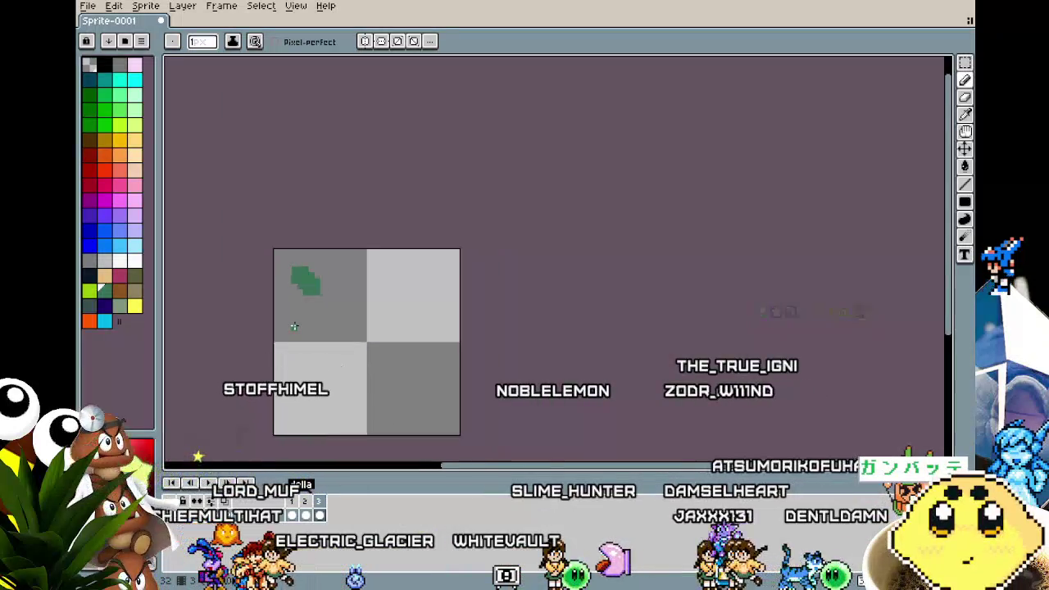
{"action": "scroll", "coordinate": [316, 271], "scroll_direction": "up", "scroll_amount": 3}
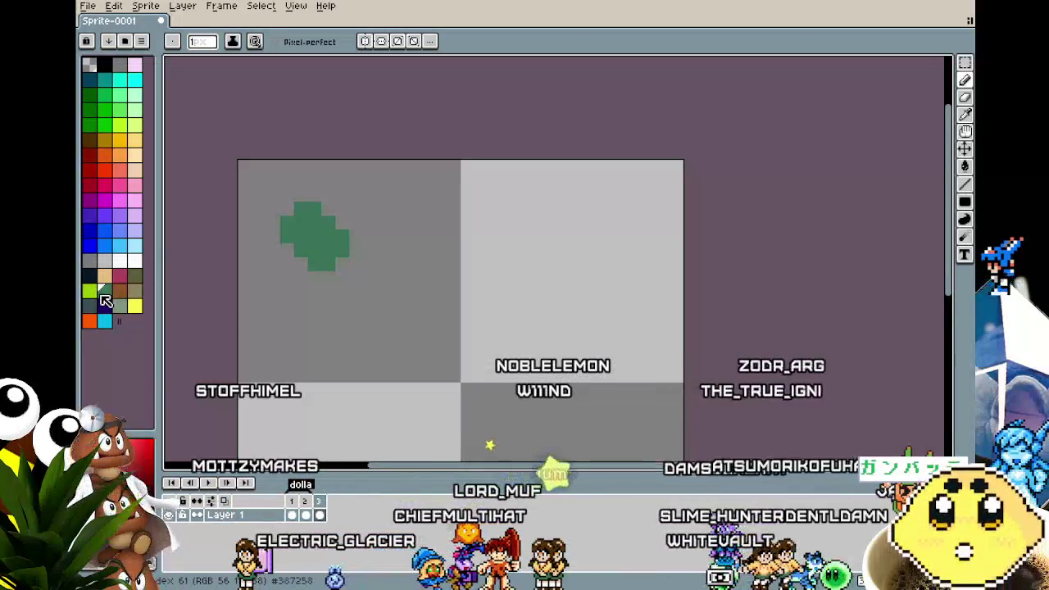
{"action": "scroll", "coordinate": [284, 232], "scroll_direction": "up", "scroll_amount": 1}
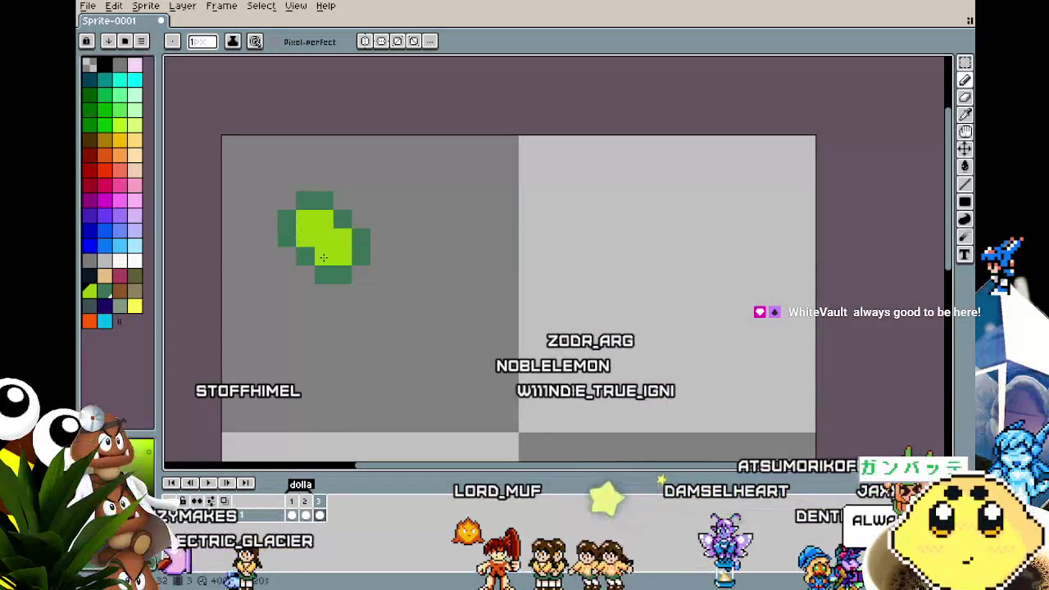
{"action": "scroll", "coordinate": [304, 329], "scroll_direction": "down", "scroll_amount": 3}
{"action": "scroll", "coordinate": [301, 328], "scroll_direction": "up", "scroll_amount": 2}
{"action": "scroll", "coordinate": [246, 278], "scroll_direction": "up", "scroll_amount": 3}
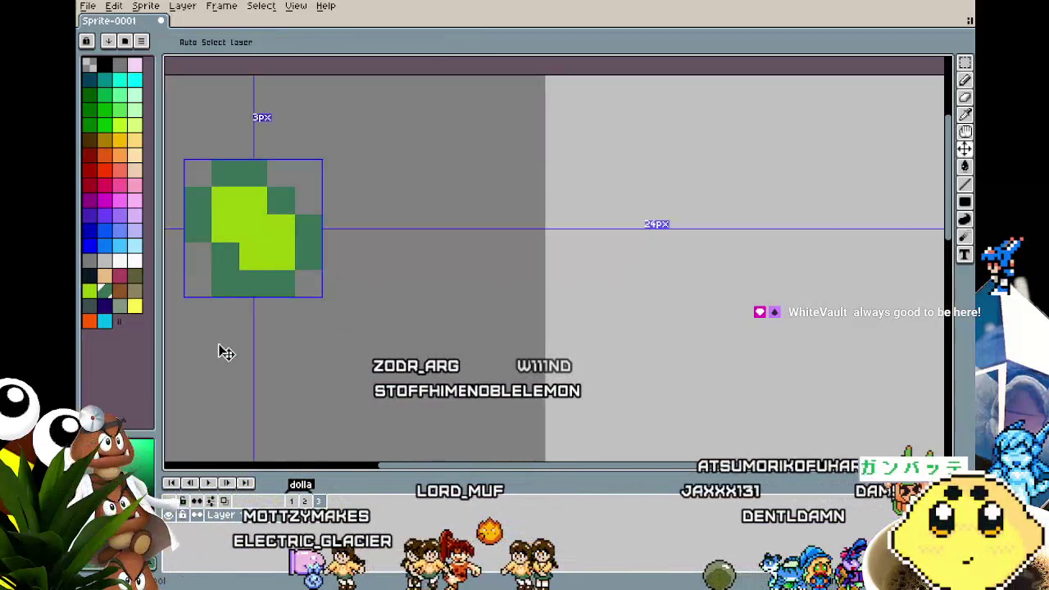
- Undo and erase the gem until the canvas is left empty
{"action": "key", "text": "ctrl+z"}
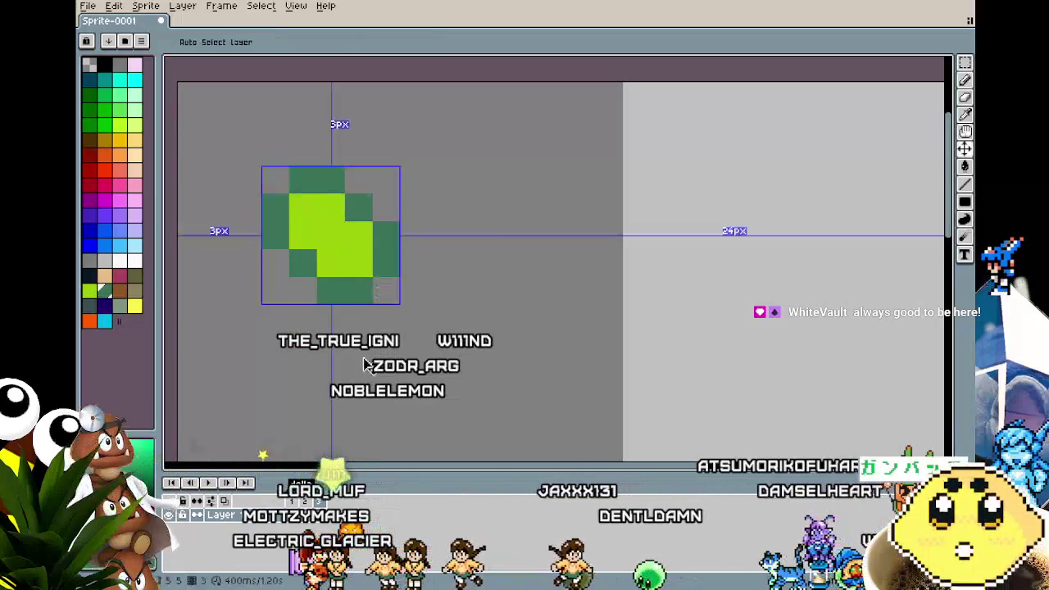
{"action": "scroll", "coordinate": [264, 178], "scroll_direction": "down", "scroll_amount": 3}
{"action": "scroll", "coordinate": [355, 279], "scroll_direction": "up", "scroll_amount": 3}
{"action": "left_click", "coordinate": [355, 280]}
{"action": "key", "text": "ctrl+z"}
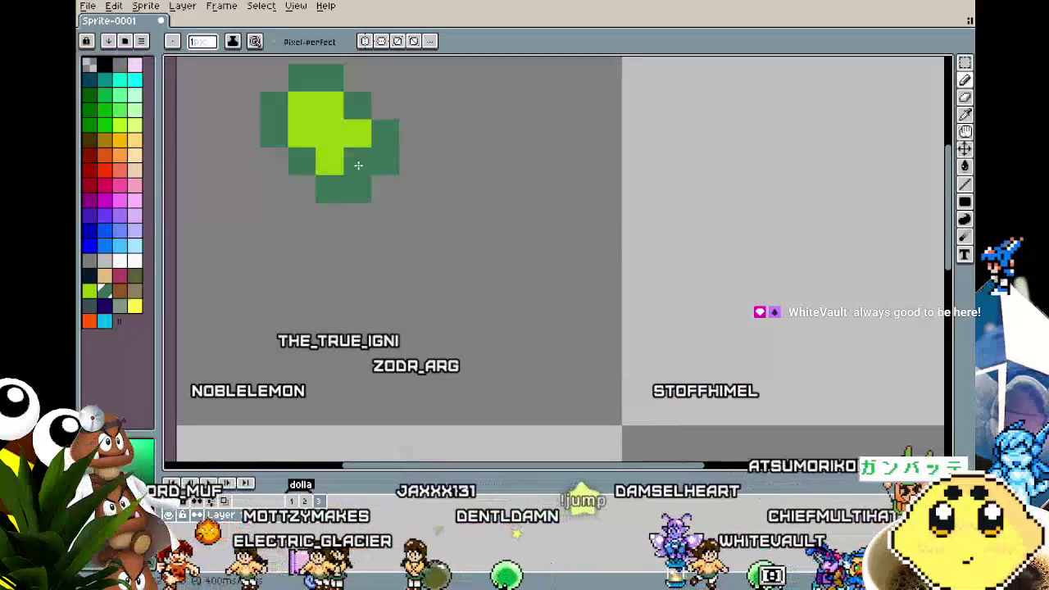
{"action": "left_click", "coordinate": [275, 328]}
{"action": "scroll", "coordinate": [287, 317], "scroll_direction": "down", "scroll_amount": 5}
{"action": "key", "text": "ctrl+z"}
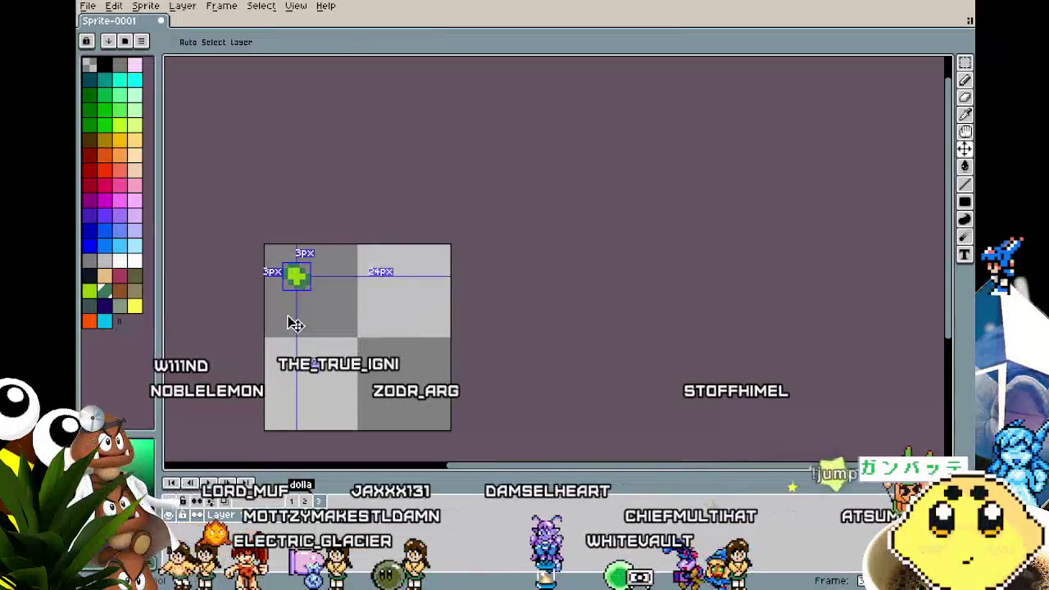
{"action": "scroll", "coordinate": [286, 317], "scroll_direction": "up", "scroll_amount": 1}
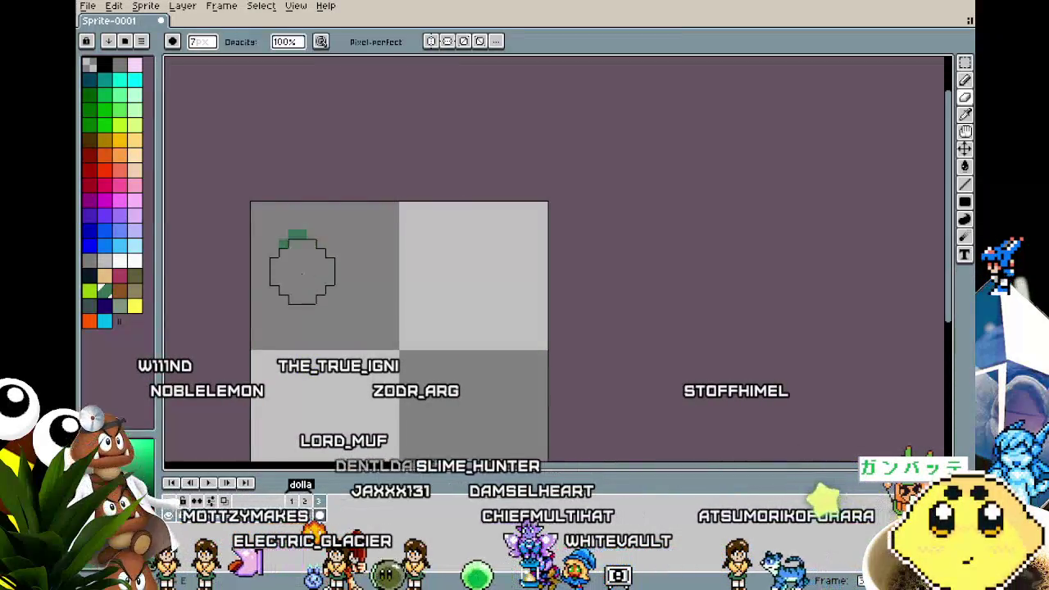
{"action": "key", "text": "e"}
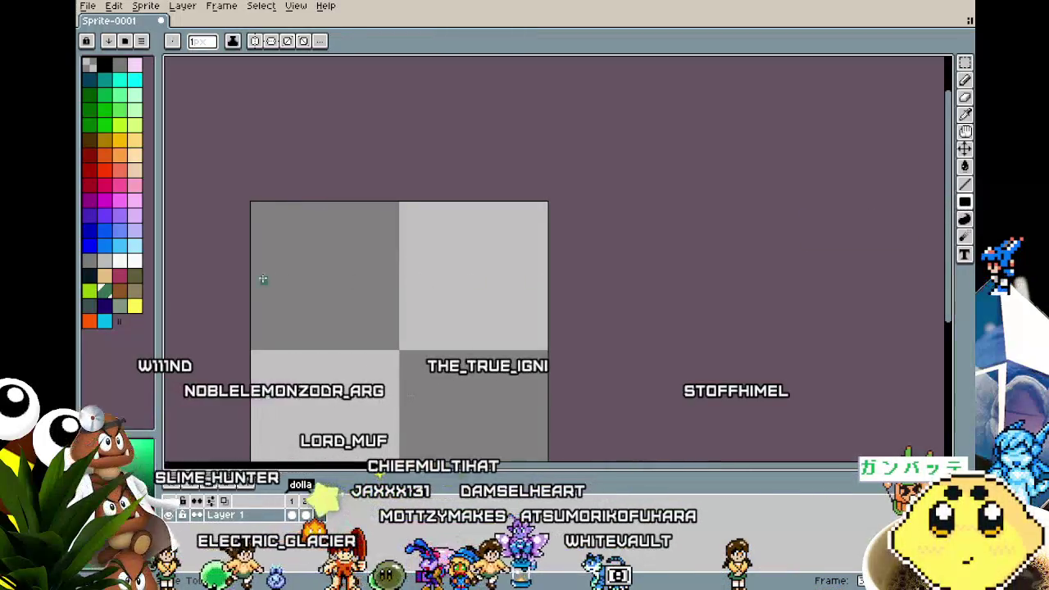
- Draw a green rectangle on the empty sprite and fill its interior lime
{"action": "left_click_drag", "start_coordinate": [324, 283], "coordinate": [363, 300]}
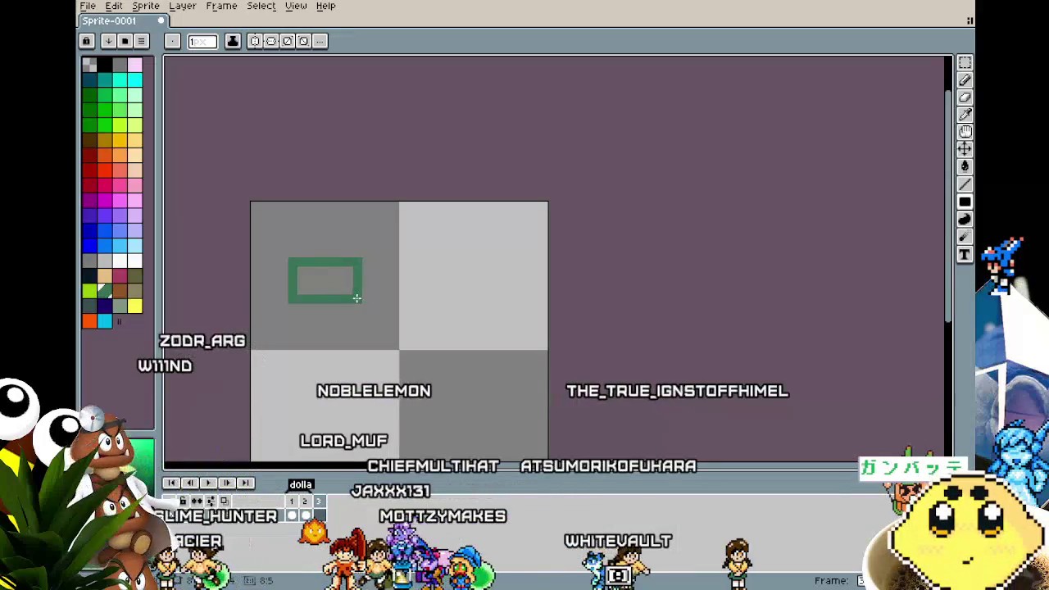
{"action": "scroll", "coordinate": [329, 336], "scroll_direction": "up", "scroll_amount": 1}
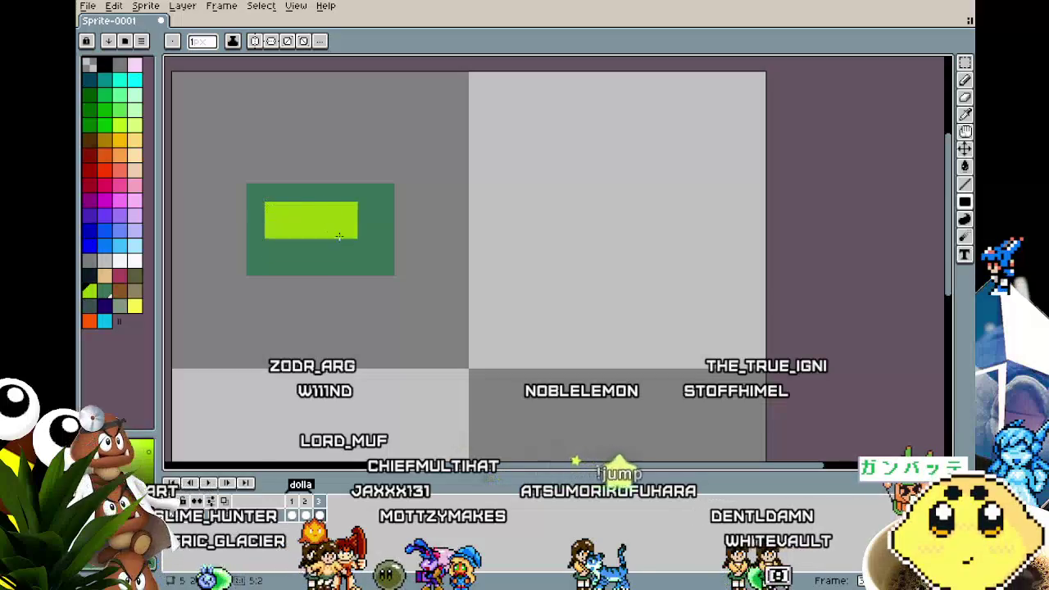
{"action": "scroll", "coordinate": [328, 369], "scroll_direction": "down", "scroll_amount": 1}
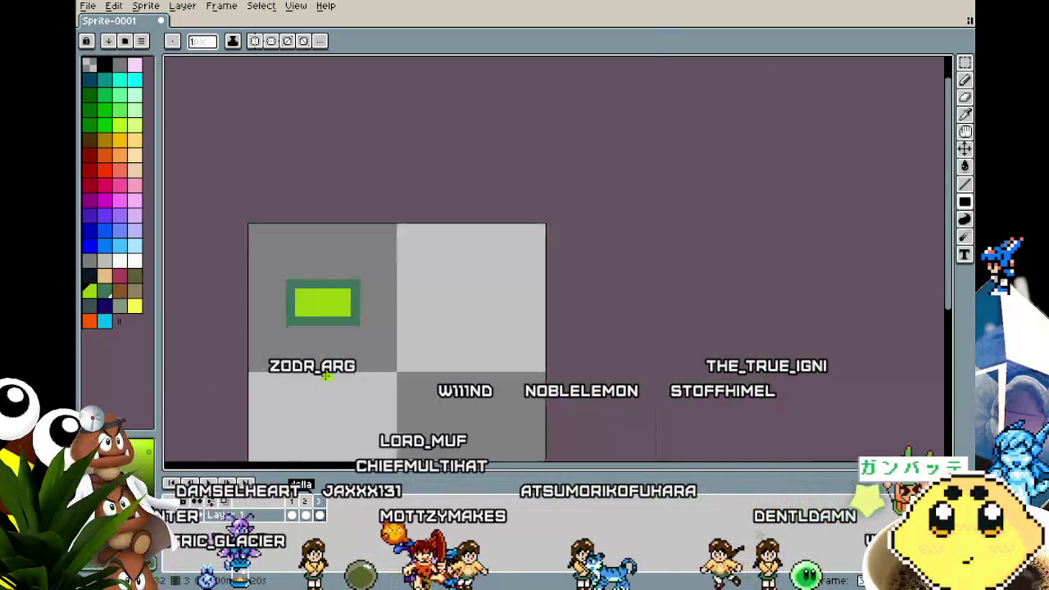
{"action": "scroll", "coordinate": [328, 369], "scroll_direction": "down", "scroll_amount": 1}
{"action": "scroll", "coordinate": [320, 361], "scroll_direction": "up", "scroll_amount": 1}
{"action": "scroll", "coordinate": [315, 358], "scroll_direction": "up", "scroll_amount": 2}
{"action": "left_click", "coordinate": [315, 358]}
- Draw a trial dark bar inside the lime rectangle with the pencil, then undo it
{"action": "key", "text": "b"}
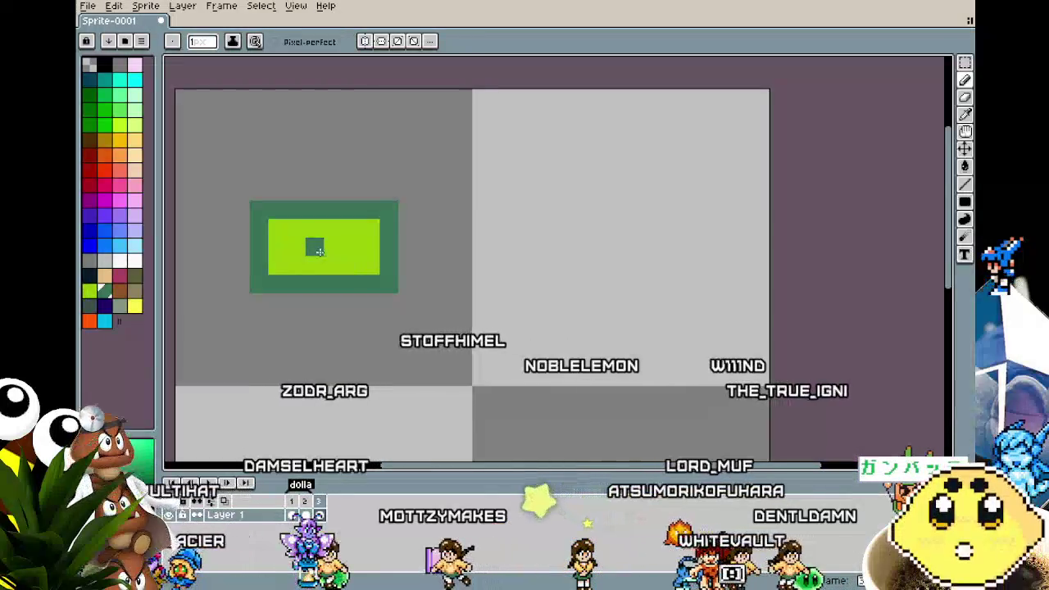
{"action": "mouse_move", "coordinate": [314, 251]}
{"action": "left_mouse_down"}
{"action": "mouse_move", "coordinate": [333, 247]}
{"action": "mouse_move", "coordinate": [300, 265]}
{"action": "left_mouse_up"}
{"action": "key", "text": "ctrl+z"}
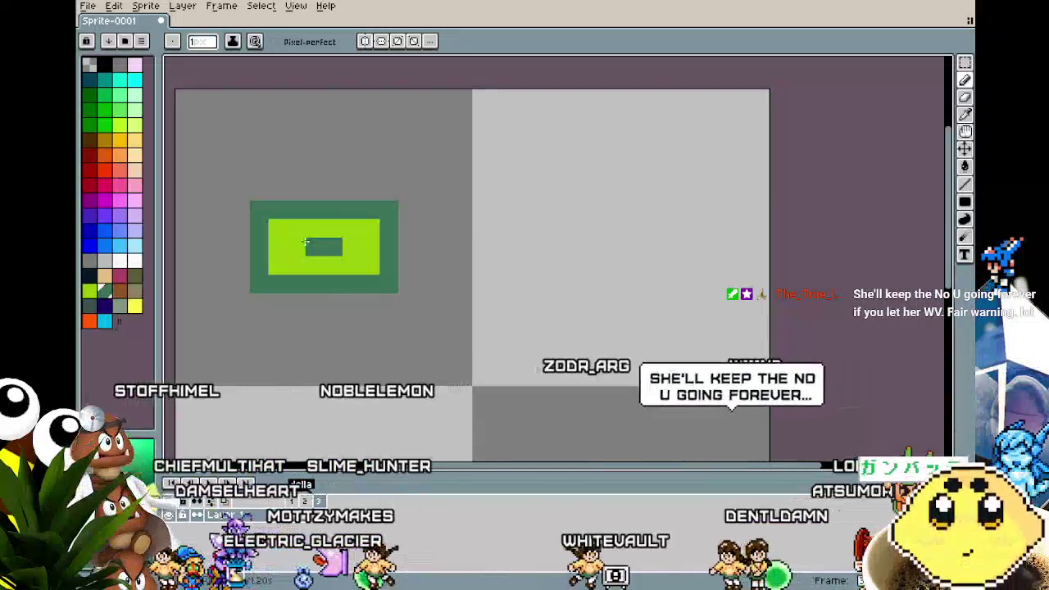
{"action": "scroll", "coordinate": [361, 287], "scroll_direction": "down", "scroll_amount": 2}
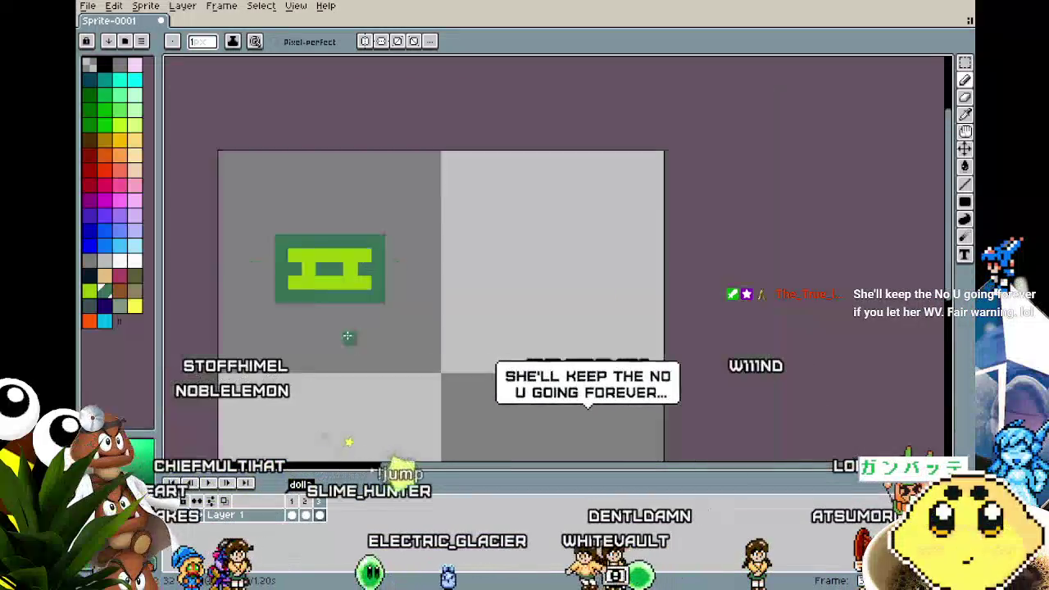
{"action": "scroll", "coordinate": [349, 335], "scroll_direction": "down", "scroll_amount": 2}
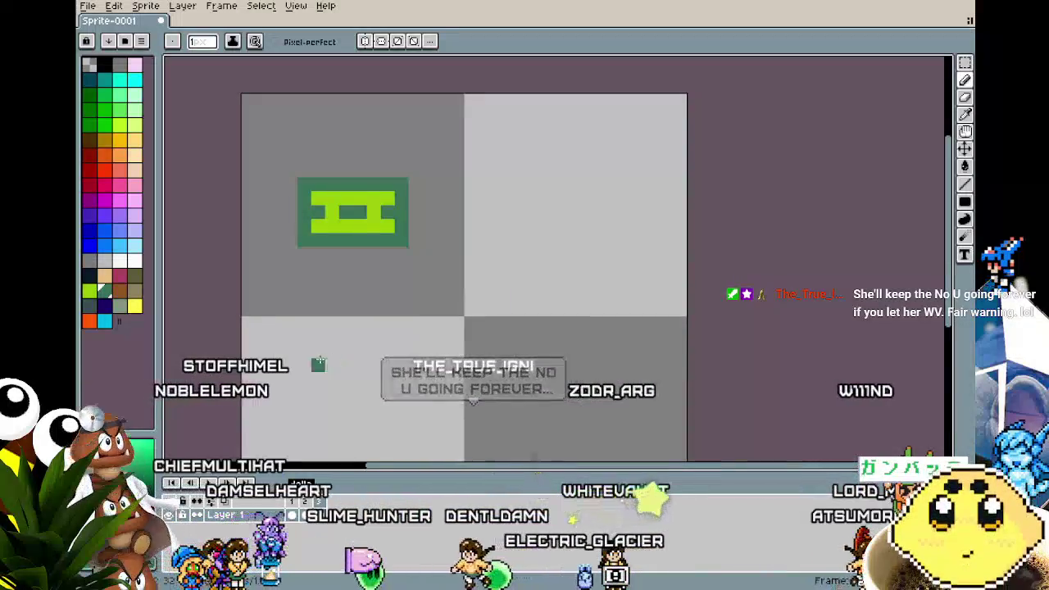
- Pick white as the drawing colour and paint trial white pixels in the tile's centre
{"action": "key", "text": "i"}
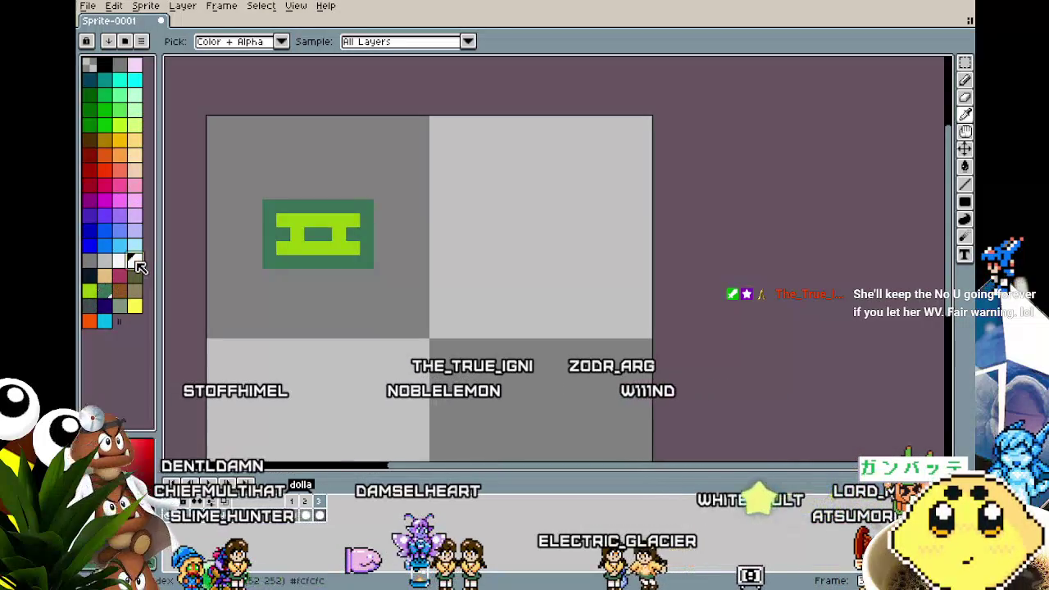
{"action": "left_click", "coordinate": [137, 264]}
{"action": "key", "text": "b"}
{"action": "scroll", "coordinate": [308, 300], "scroll_direction": "down", "scroll_amount": 3}
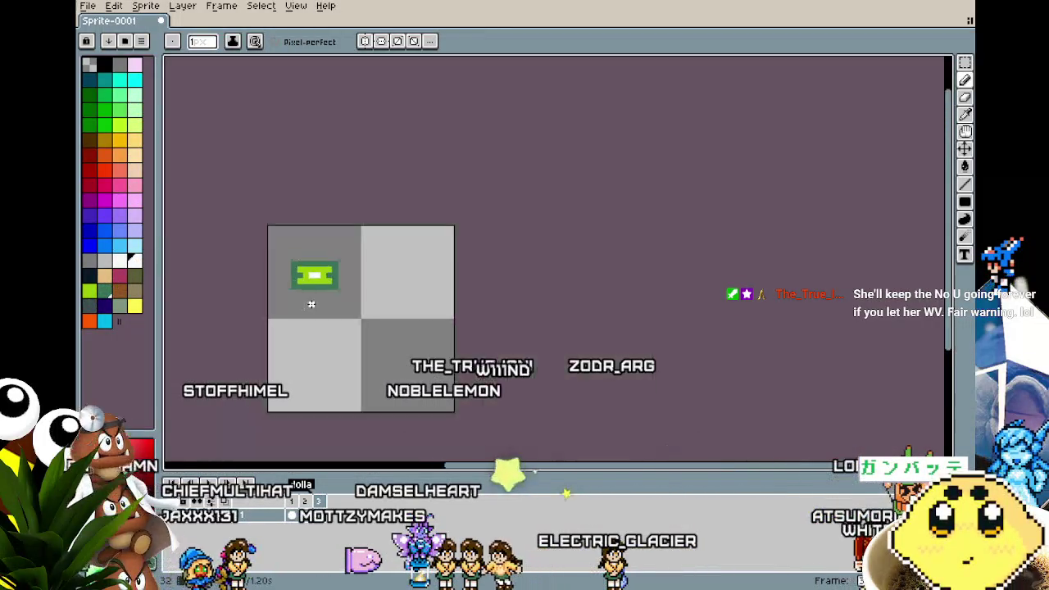
{"action": "scroll", "coordinate": [307, 292], "scroll_direction": "down", "scroll_amount": 3}
{"action": "scroll", "coordinate": [308, 297], "scroll_direction": "up", "scroll_amount": 2}
{"action": "scroll", "coordinate": [310, 304], "scroll_direction": "up", "scroll_amount": 4}
{"action": "scroll", "coordinate": [310, 304], "scroll_direction": "up", "scroll_amount": 1}
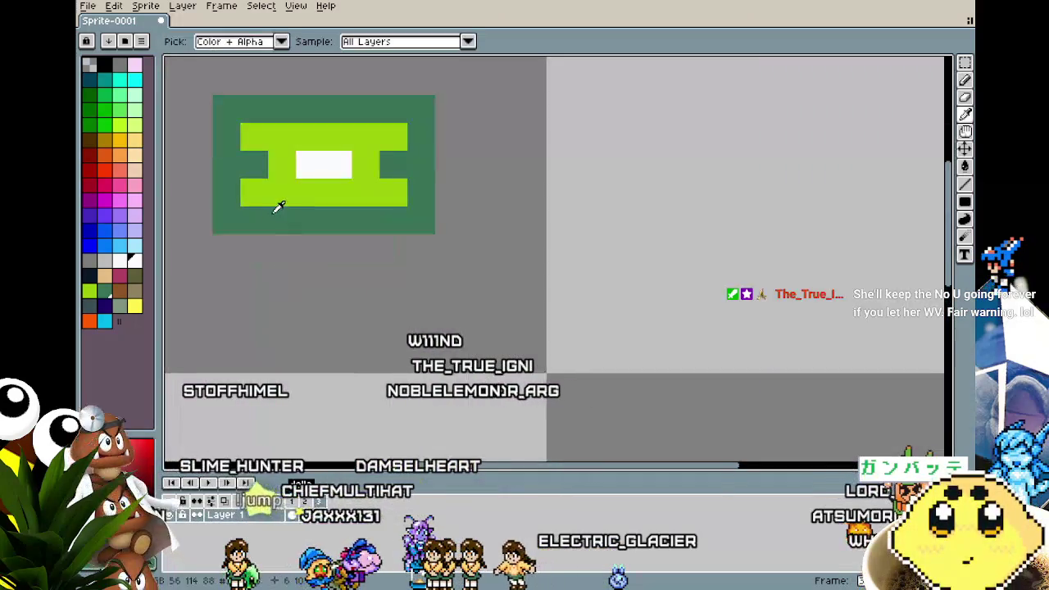
{"action": "left_click", "coordinate": [300, 188]}
{"action": "left_click", "coordinate": [333, 193]}
- Undo the white pixels and dark notches, leaving a solid lime rectangle
{"action": "key", "text": "ctrl+z"}
{"action": "key", "text": "ctrl+z"}
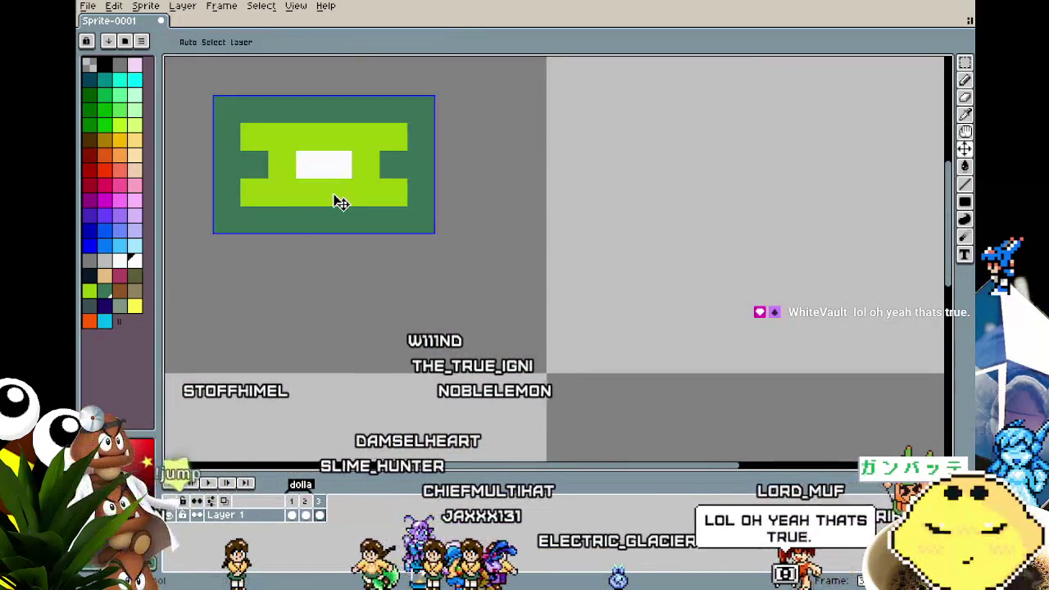
{"action": "key", "text": "ctrl+z"}
{"action": "key", "text": "ctrl+z"}
{"action": "key", "text": "ctrl+z"}
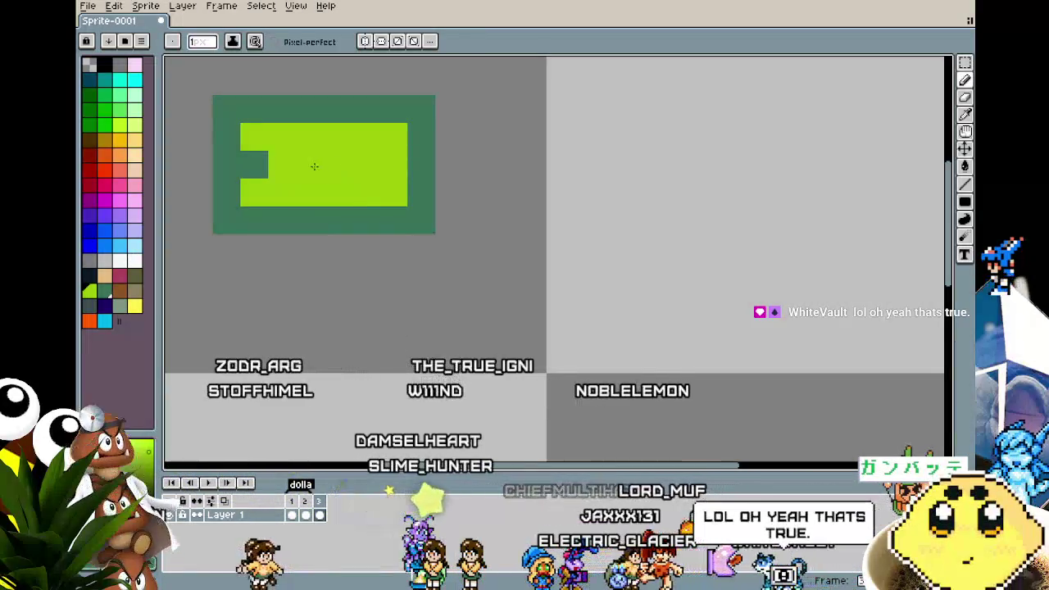
{"action": "key", "text": "ctrl+z"}
{"action": "scroll", "coordinate": [252, 305], "scroll_direction": "down", "scroll_amount": 3}
{"action": "scroll", "coordinate": [248, 323], "scroll_direction": "down", "scroll_amount": 2}
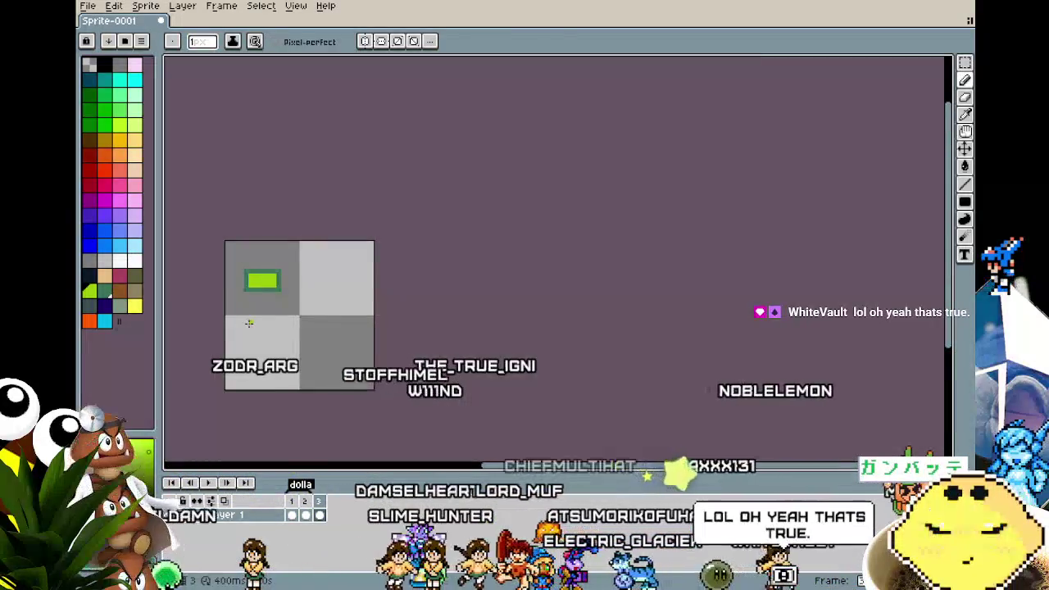
- Choose a light yellow-green drawing colour from the palette
{"action": "scroll", "coordinate": [248, 323], "scroll_direction": "up", "scroll_amount": 1}
{"action": "scroll", "coordinate": [246, 291], "scroll_direction": "up", "scroll_amount": 2}
{"action": "scroll", "coordinate": [246, 295], "scroll_direction": "up", "scroll_amount": 2}
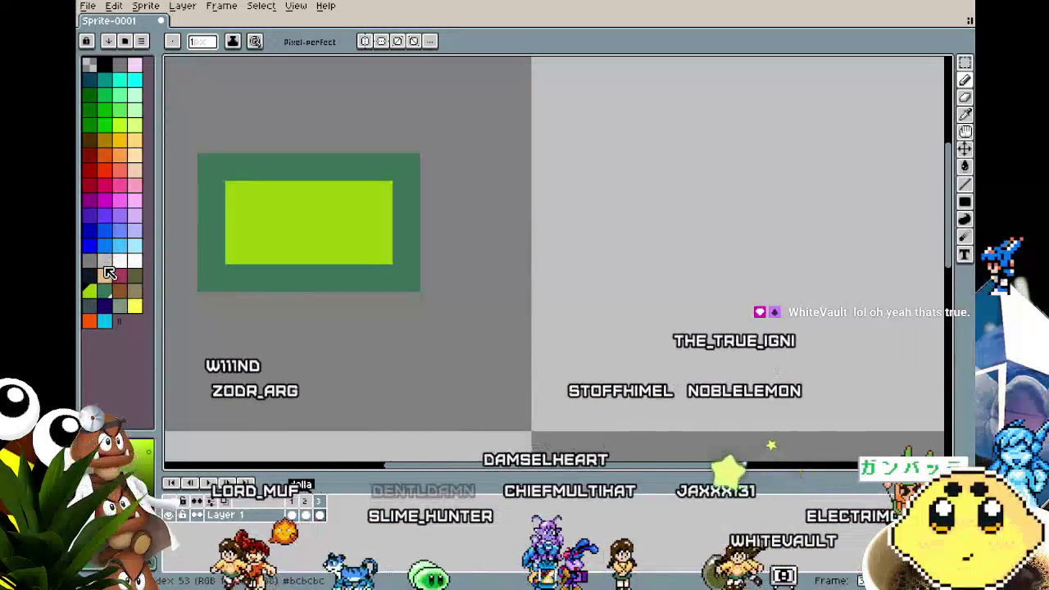
{"action": "left_click", "coordinate": [125, 141]}
{"action": "left_click_drag", "start_coordinate": [230, 215], "coordinate": [249, 230]}
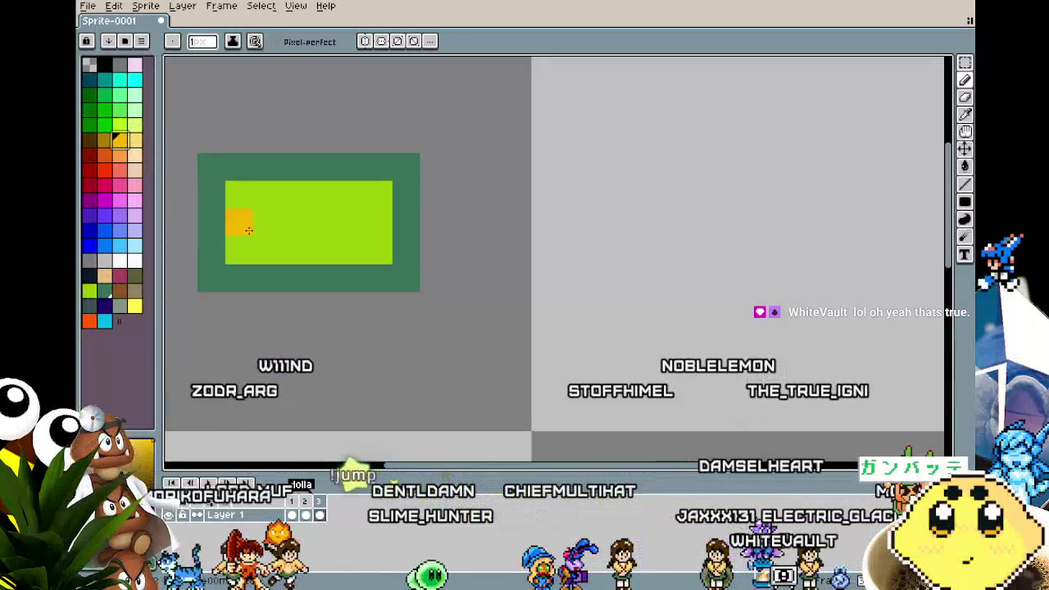
{"action": "left_click", "coordinate": [119, 125]}
{"action": "scroll", "coordinate": [298, 249], "scroll_direction": "up", "scroll_amount": 1}
- Try a 2-pixel pencil and preview the frames, then return to a 1-pixel brush
{"action": "key", "text": "plus"}
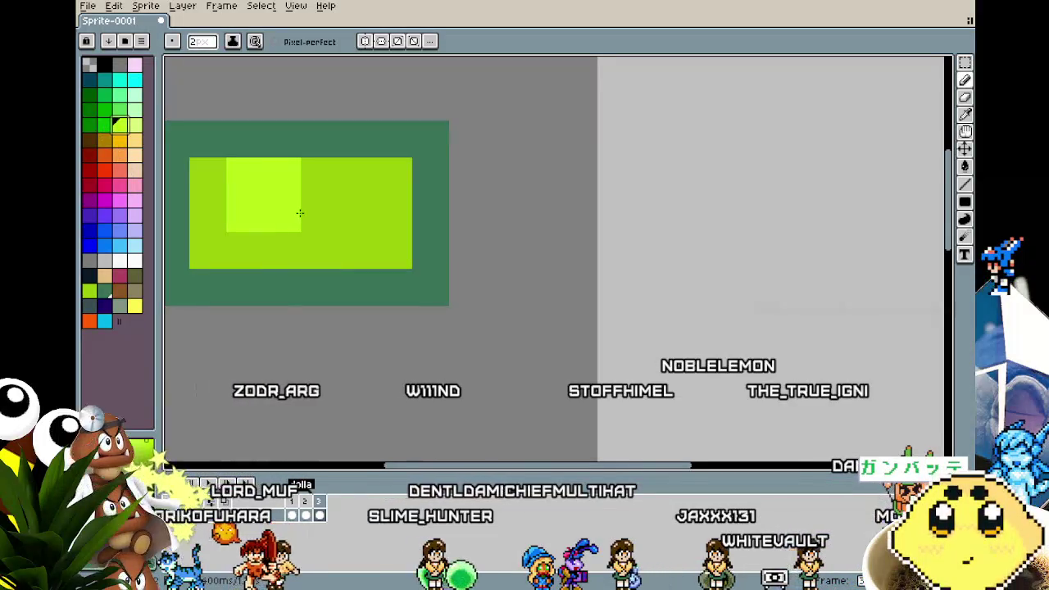
{"action": "key", "text": "Return"}
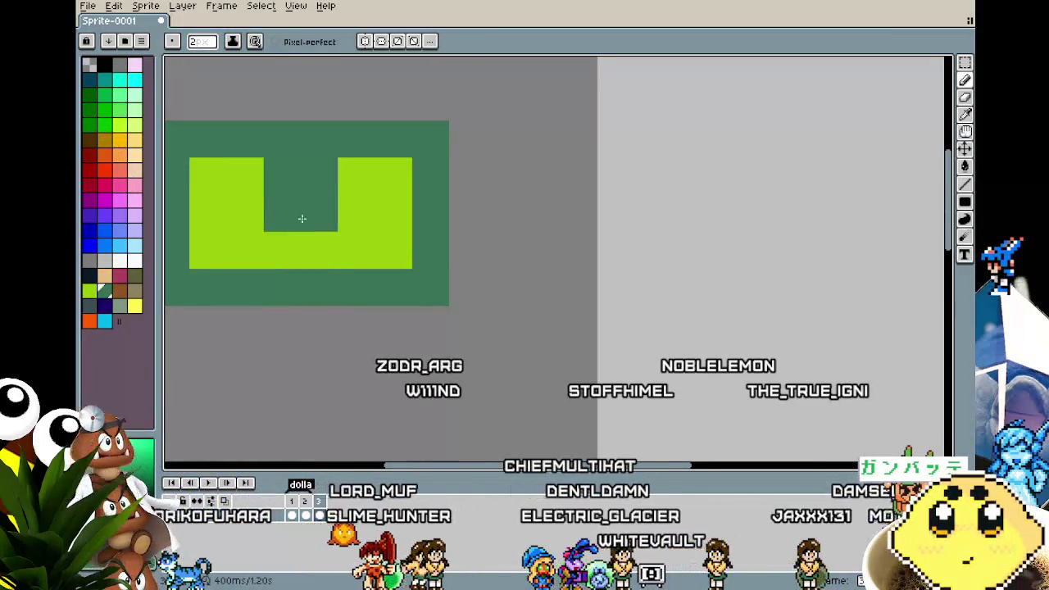
{"action": "key", "text": "minus"}
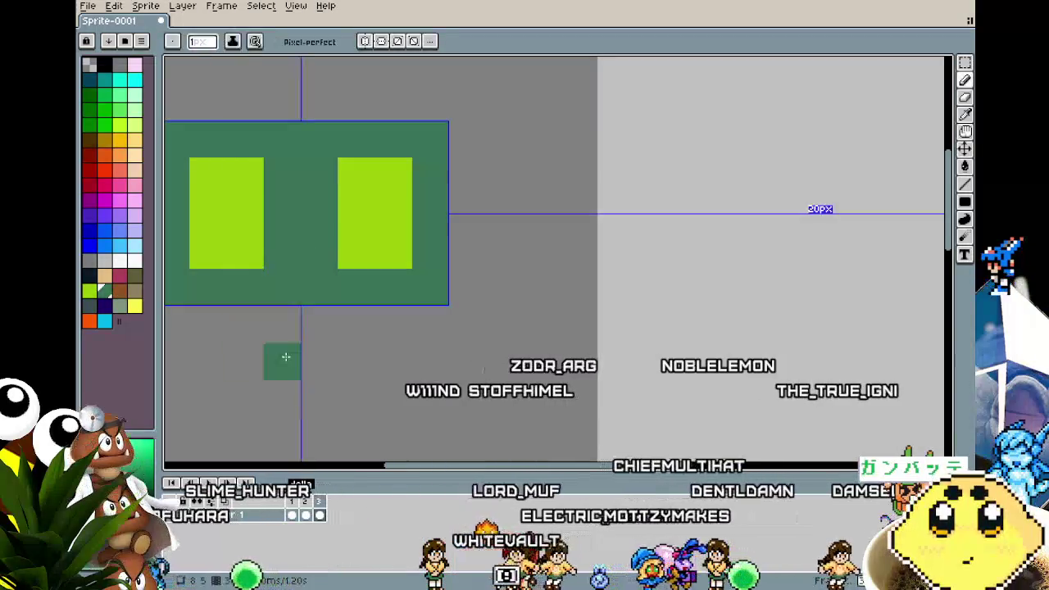
{"action": "scroll", "coordinate": [234, 426], "scroll_direction": "down", "scroll_amount": 2}
{"action": "scroll", "coordinate": [233, 423], "scroll_direction": "down", "scroll_amount": 2}
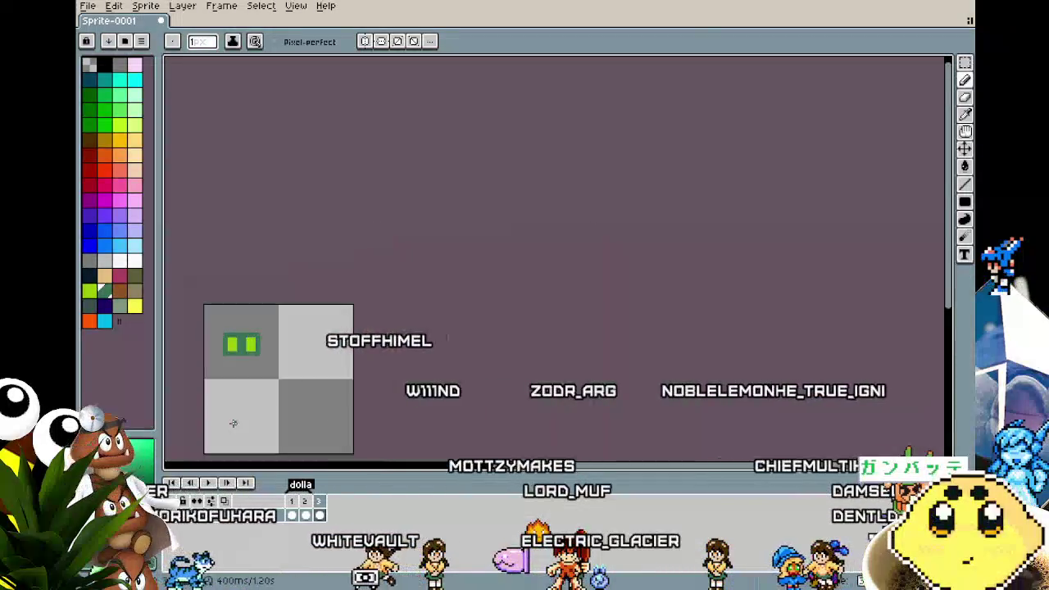
{"action": "scroll", "coordinate": [233, 423], "scroll_direction": "up", "scroll_amount": 1}
{"action": "scroll", "coordinate": [233, 423], "scroll_direction": "up", "scroll_amount": 1}
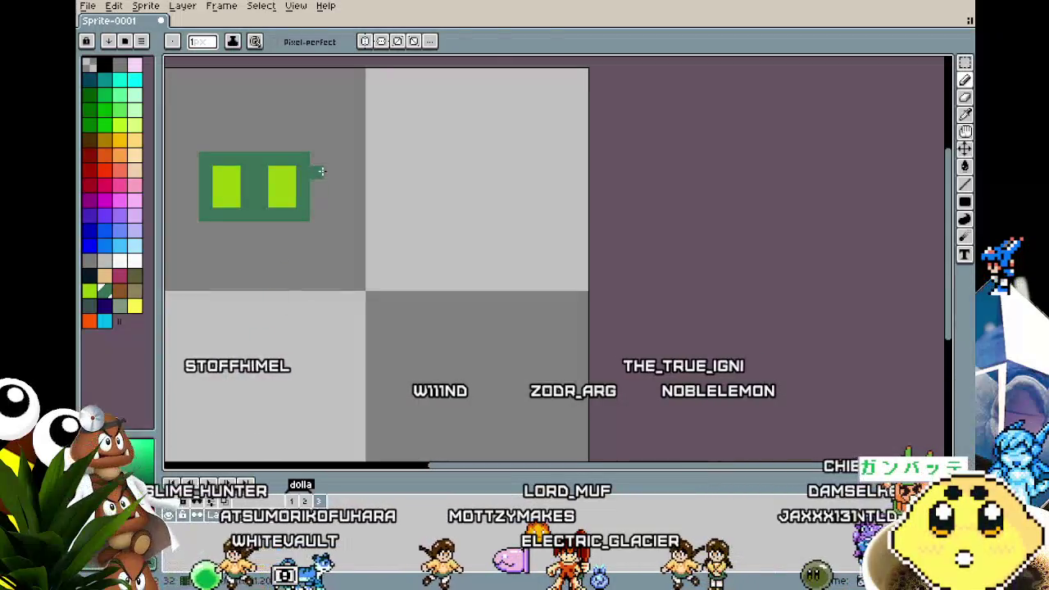
- Extend the left lime bar into an L shape with the pencil
{"action": "key", "text": "m"}
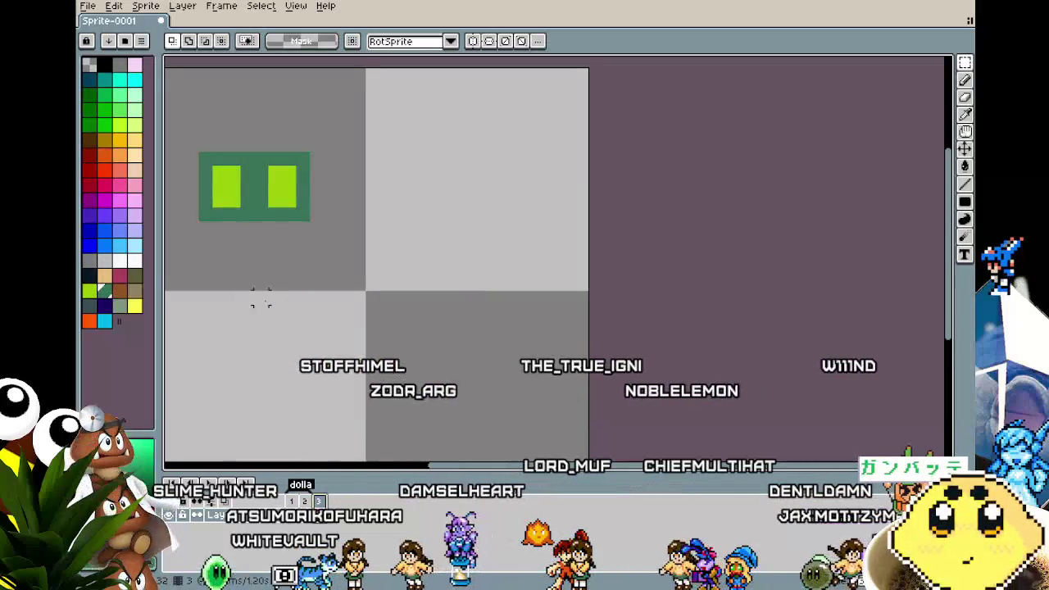
{"action": "scroll", "coordinate": [398, 215], "scroll_direction": "up", "scroll_amount": 1}
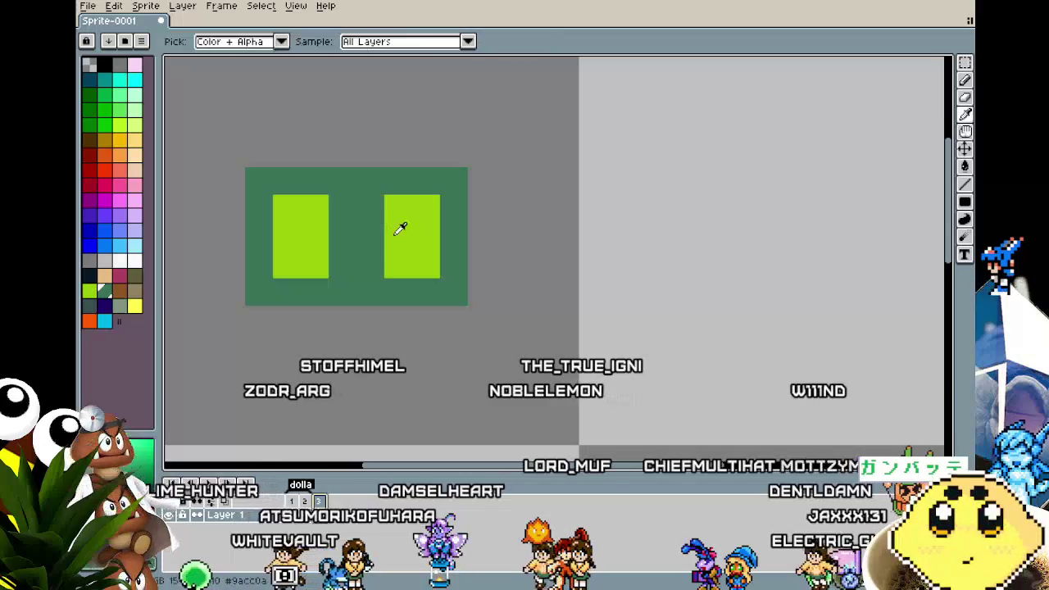
{"action": "key", "text": "b"}
{"action": "left_click_drag", "start_coordinate": [337, 258], "coordinate": [349, 273]}
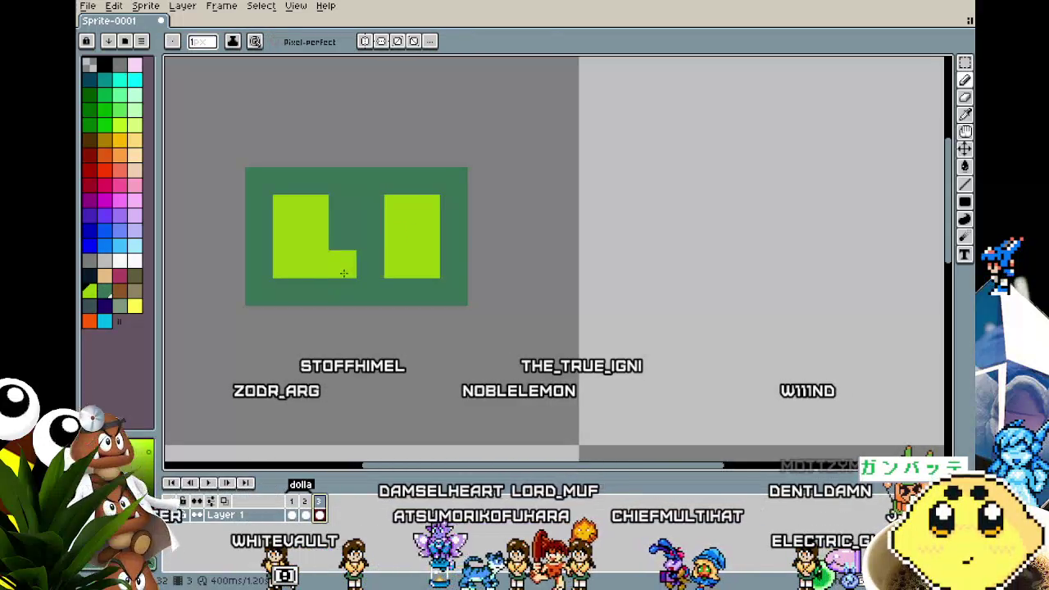
- Switch to the eyedropper and zoom and pan around to check the tile
{"action": "key", "text": "i"}
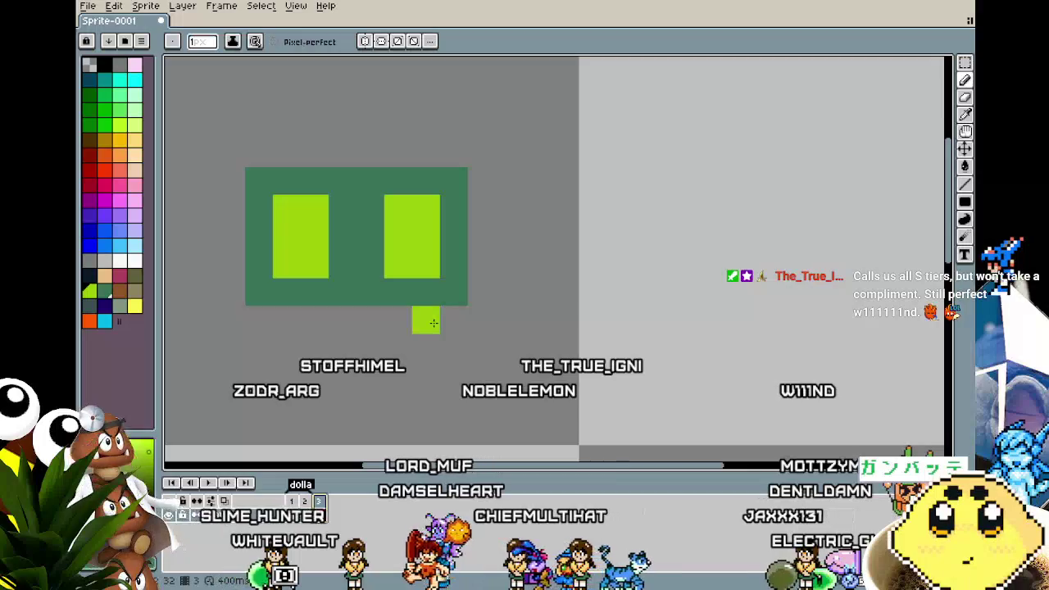
{"action": "scroll", "coordinate": [433, 324], "scroll_direction": "down", "scroll_amount": 1}
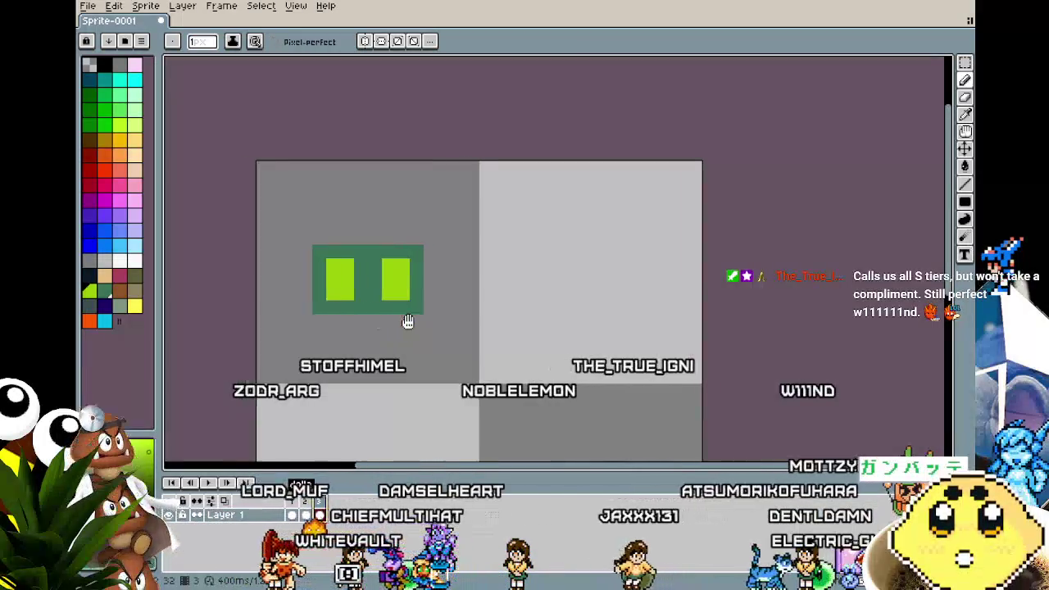
{"action": "scroll", "coordinate": [418, 321], "scroll_direction": "up", "scroll_amount": 1}
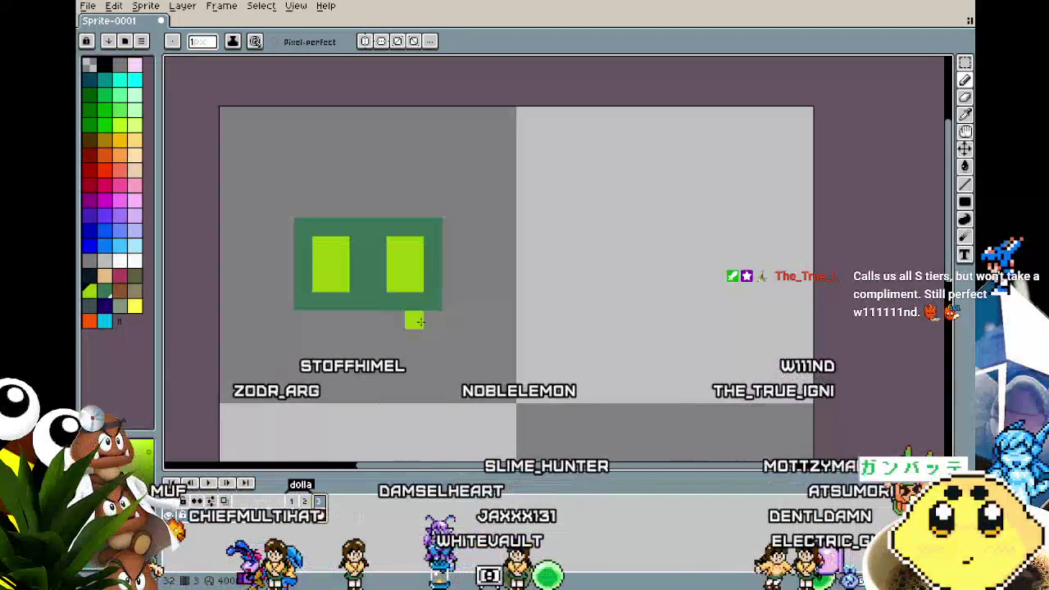
{"action": "scroll", "coordinate": [417, 321], "scroll_direction": "up", "scroll_amount": 1}
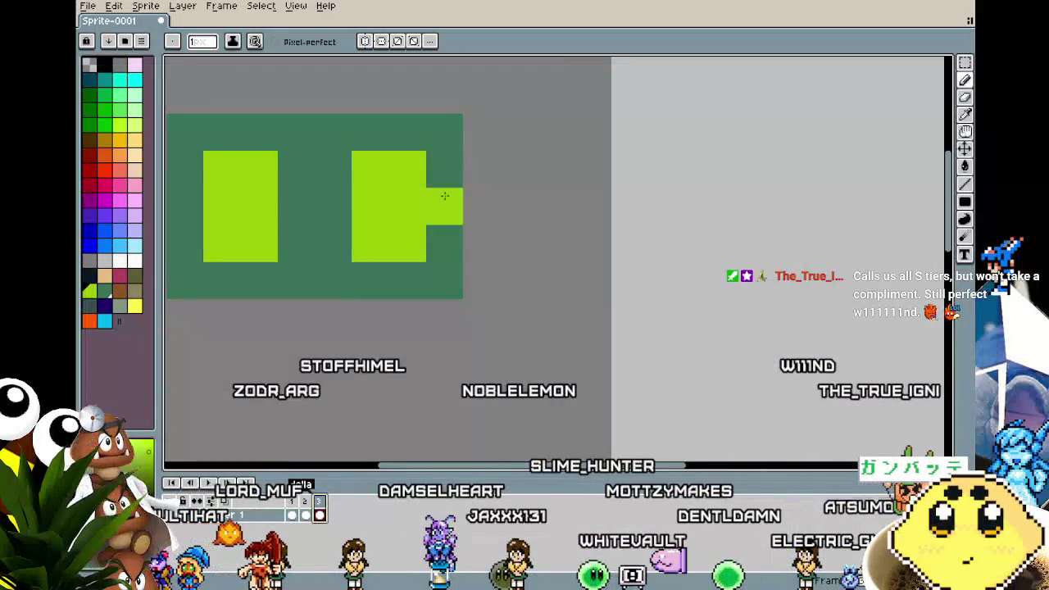
{"action": "scroll", "coordinate": [464, 359], "scroll_direction": "left", "scroll_amount": 2}
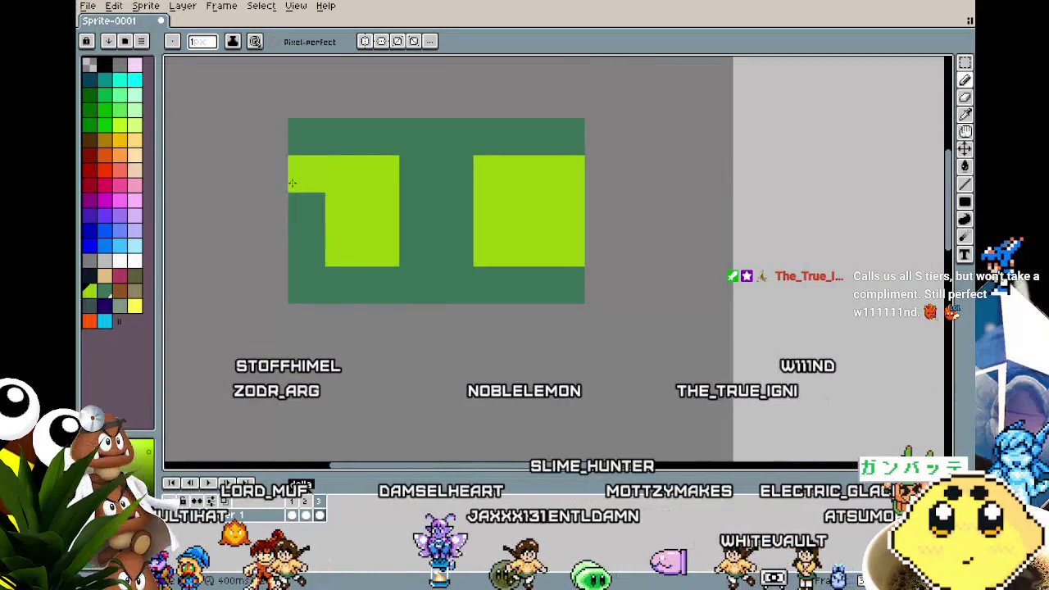
{"action": "scroll", "coordinate": [390, 359], "scroll_direction": "down", "scroll_amount": 2}
{"action": "scroll", "coordinate": [391, 358], "scroll_direction": "down", "scroll_amount": 1}
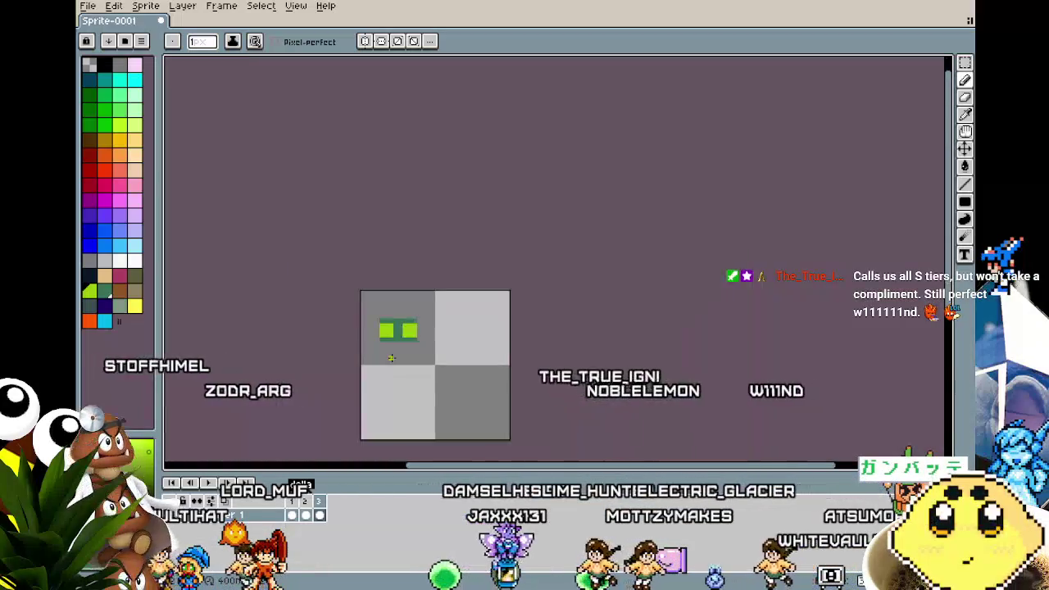
{"action": "scroll", "coordinate": [391, 358], "scroll_direction": "up", "scroll_amount": 2}
- Paint lime to join the two bars, adding lime squares below the block and in the top strip
{"action": "mouse_move", "coordinate": [402, 267]}
{"action": "left_mouse_down"}
{"action": "mouse_move", "coordinate": [421, 267]}
{"action": "mouse_move", "coordinate": [406, 232]}
{"action": "left_mouse_up"}
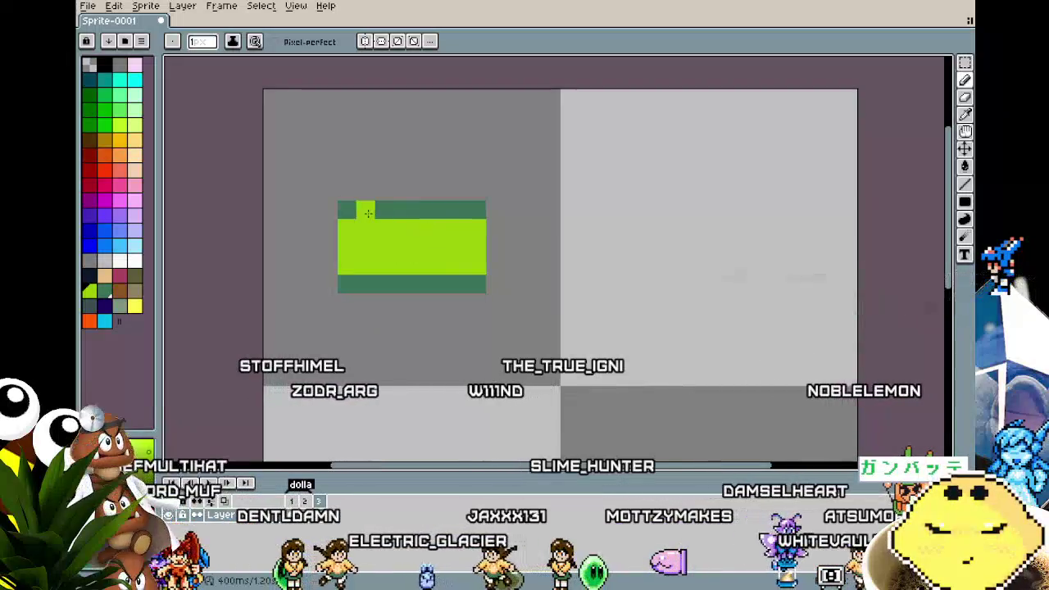
{"action": "left_click", "coordinate": [384, 321]}
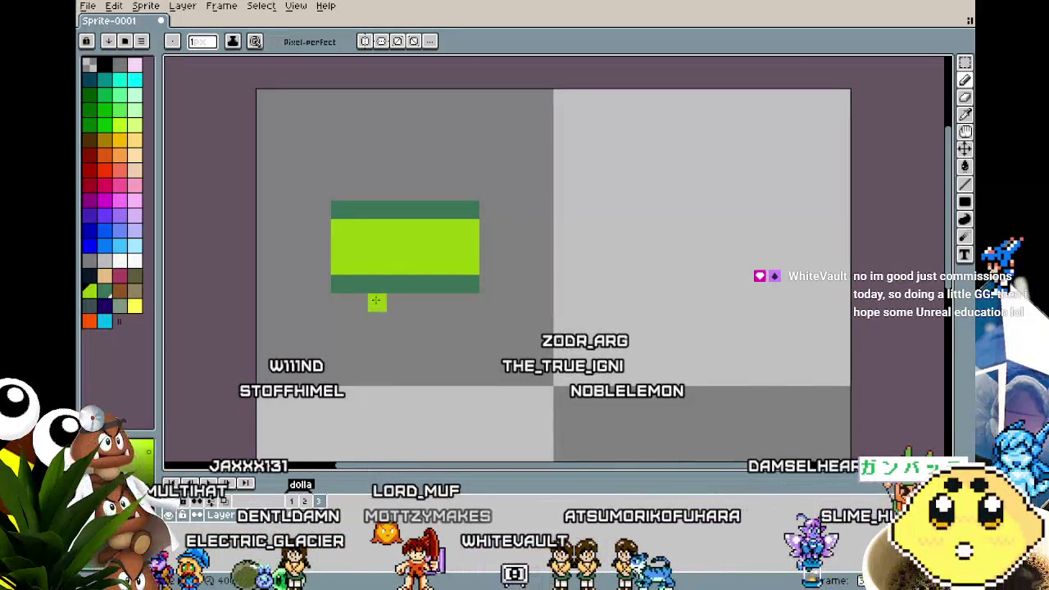
{"action": "left_click", "coordinate": [351, 209]}
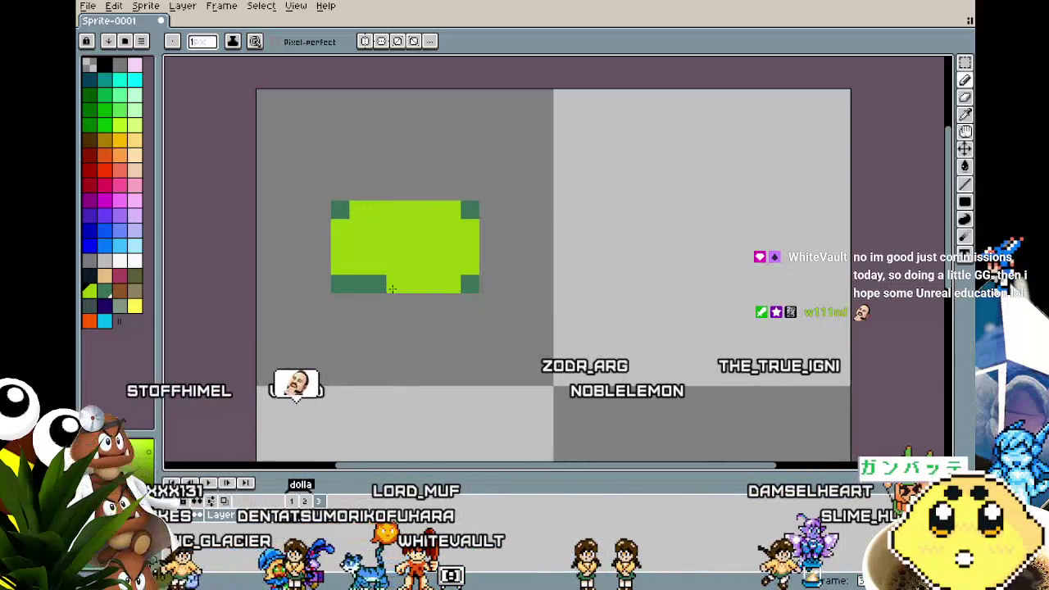
{"action": "scroll", "coordinate": [344, 359], "scroll_direction": "down", "scroll_amount": 4}
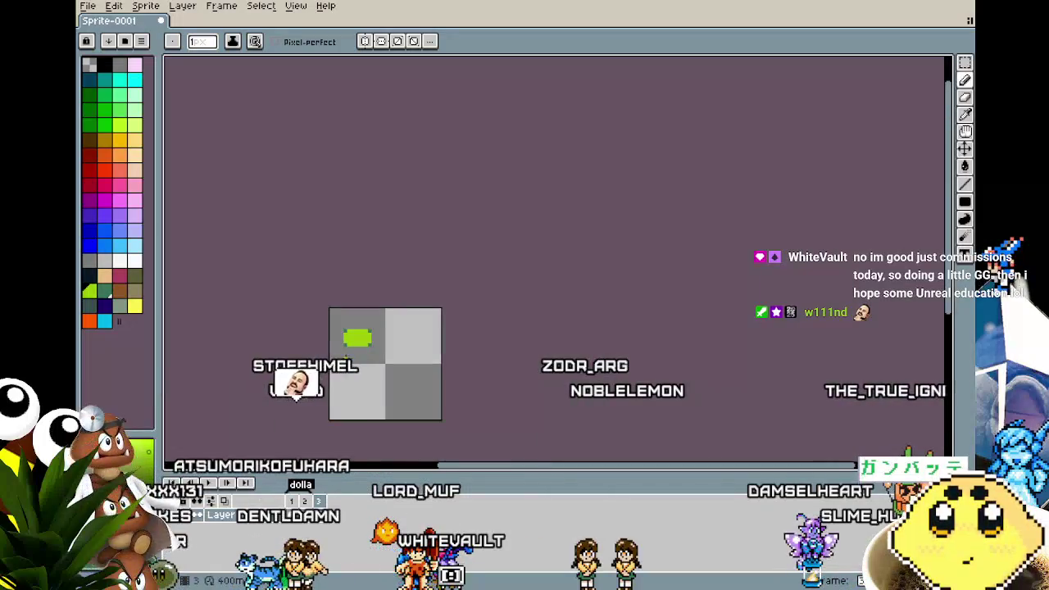
{"action": "scroll", "coordinate": [349, 356], "scroll_direction": "up", "scroll_amount": 4}
- Sample dark green, shift the dark square one pixel right, and adjust bottom-row pixels at 1px
{"action": "key", "text": "i"}
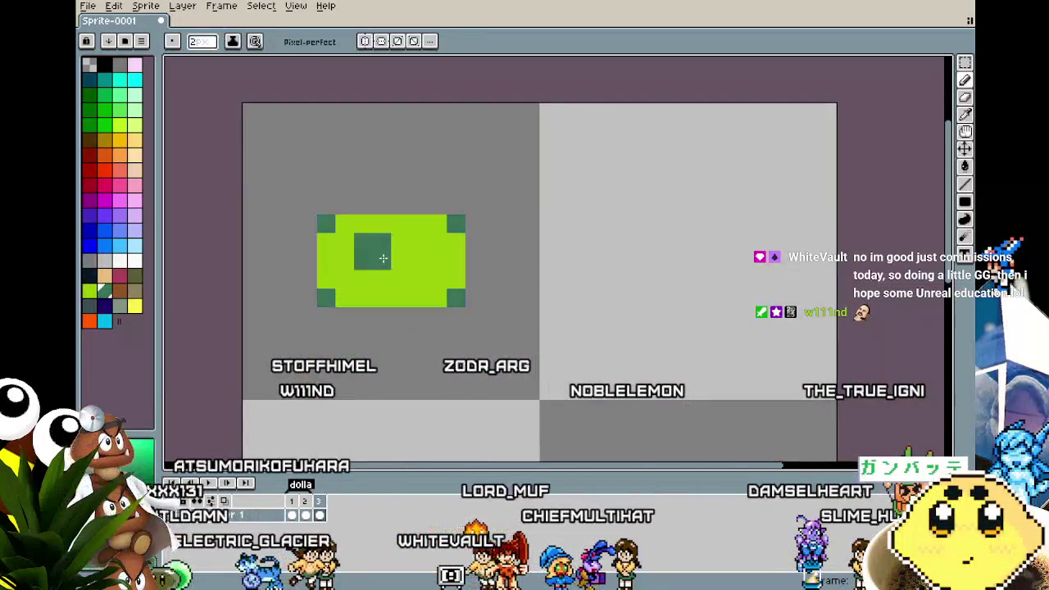
{"action": "left_click_drag", "start_coordinate": [383, 259], "coordinate": [390, 269]}
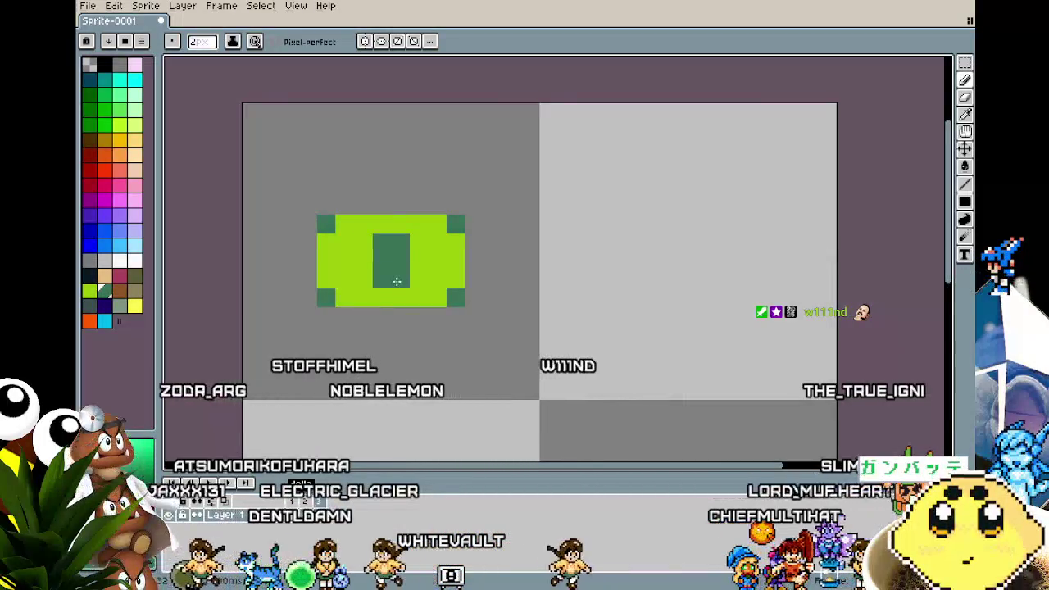
{"action": "key", "text": "minus"}
{"action": "left_click", "coordinate": [396, 282]}
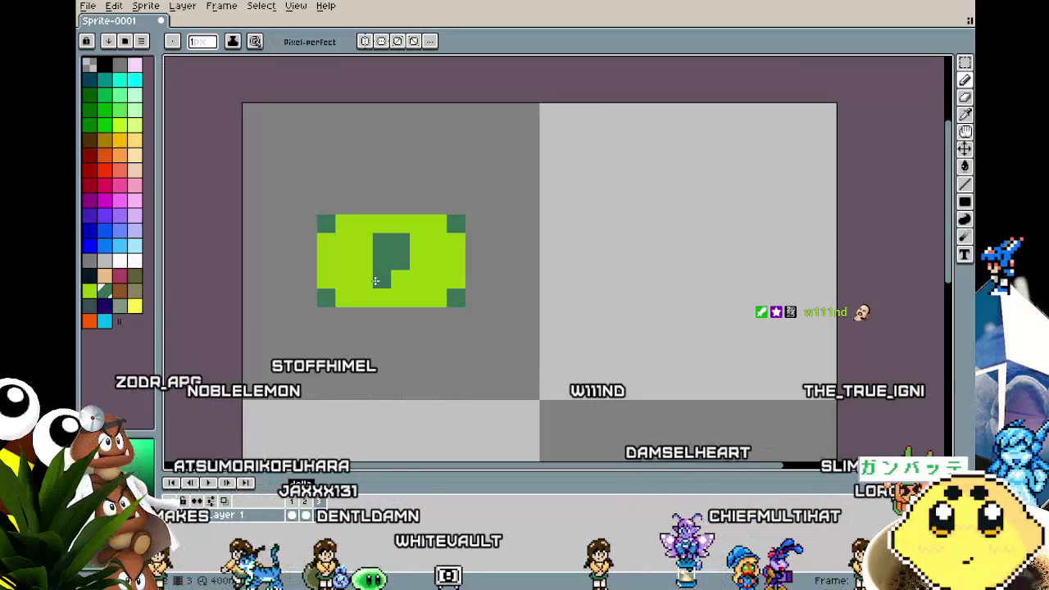
{"action": "left_click", "coordinate": [376, 281]}
{"action": "right_click", "coordinate": [431, 280]}
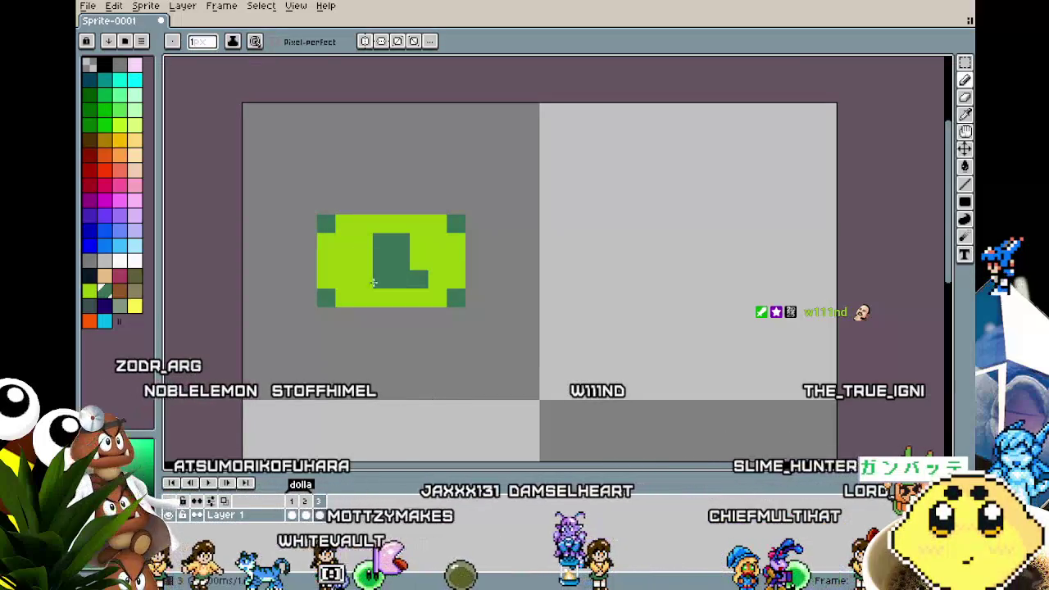
- Briefly try the Move tool, then pan the view to shift the sprite slightly left
{"action": "scroll", "coordinate": [347, 380], "scroll_direction": "down", "scroll_amount": 5}
{"action": "scroll", "coordinate": [346, 394], "scroll_direction": "up", "scroll_amount": 5}
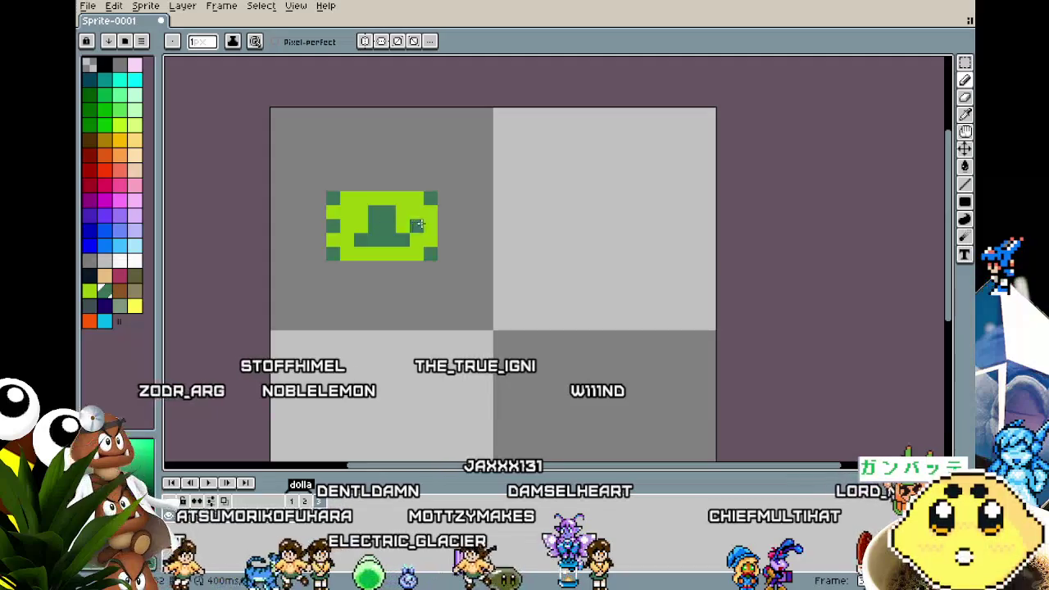
{"action": "scroll", "coordinate": [430, 228], "scroll_direction": "down", "scroll_amount": 3}
{"action": "scroll", "coordinate": [410, 238], "scroll_direction": "down", "scroll_amount": 2}
{"action": "scroll", "coordinate": [393, 241], "scroll_direction": "up", "scroll_amount": 1}
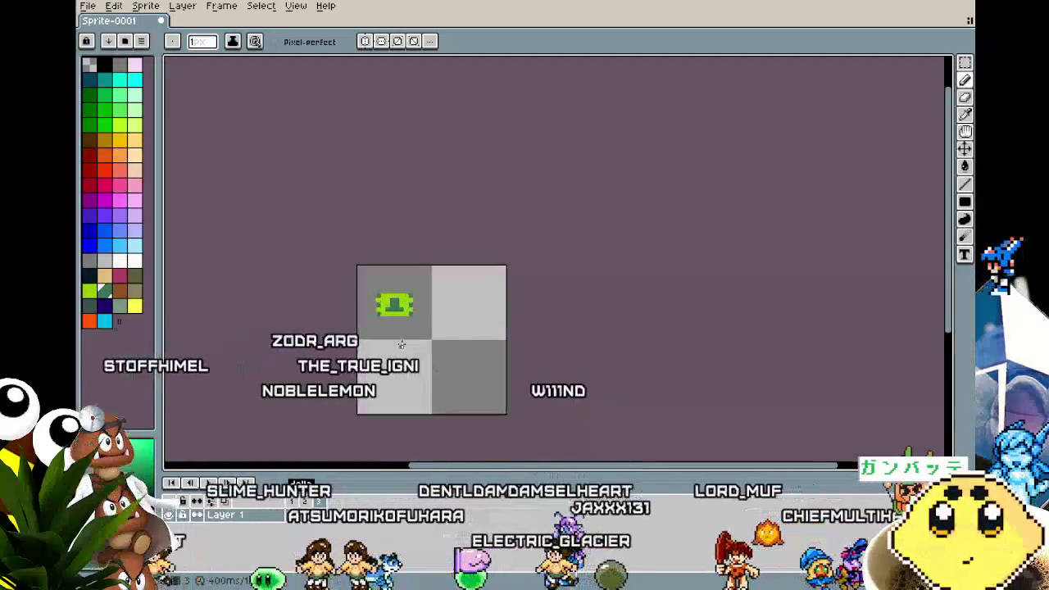
{"action": "scroll", "coordinate": [387, 243], "scroll_direction": "up", "scroll_amount": 2}
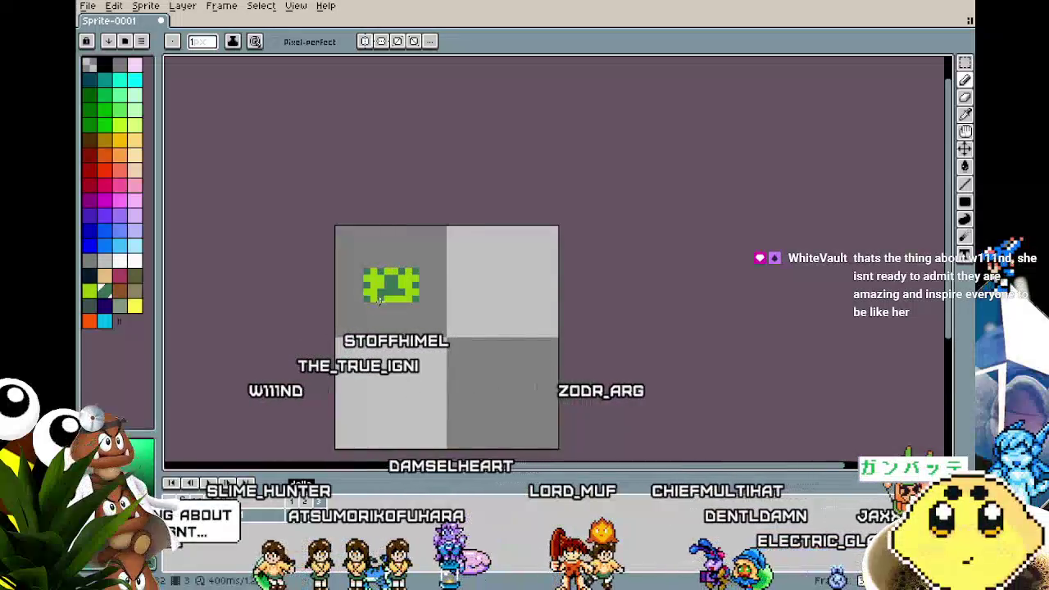
{"action": "key", "text": "v"}
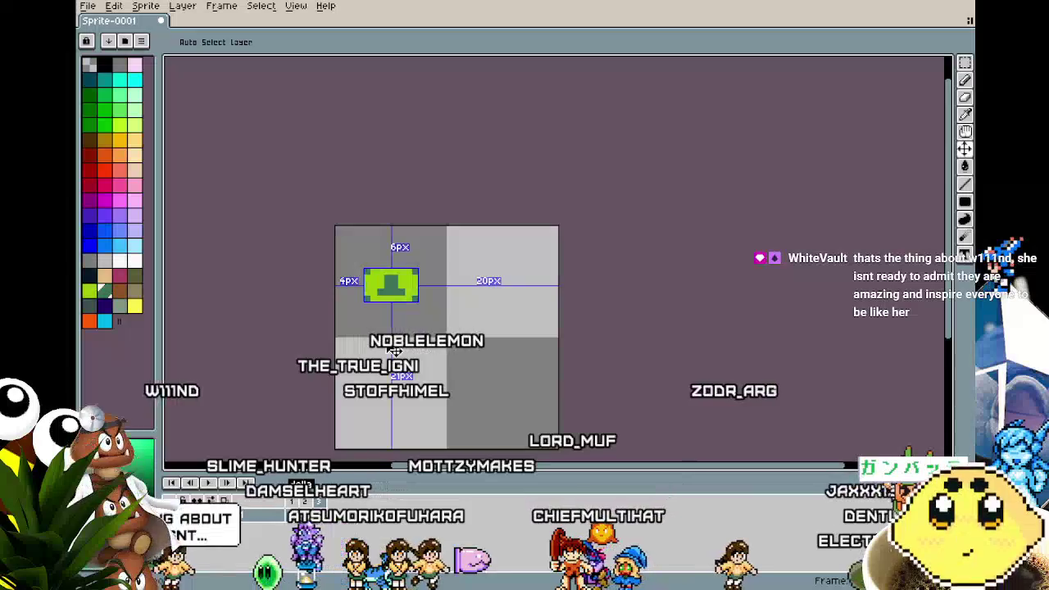
{"action": "key", "text": "b"}
{"action": "scroll", "coordinate": [378, 351], "scroll_direction": "down", "scroll_amount": 1}
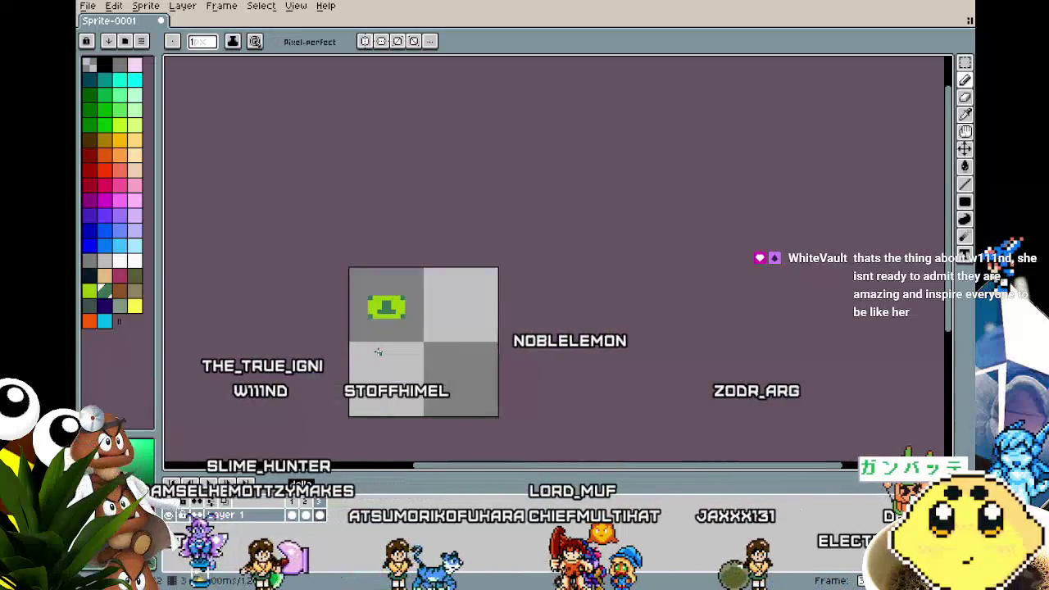
{"action": "scroll", "coordinate": [378, 351], "scroll_direction": "up", "scroll_amount": 1}
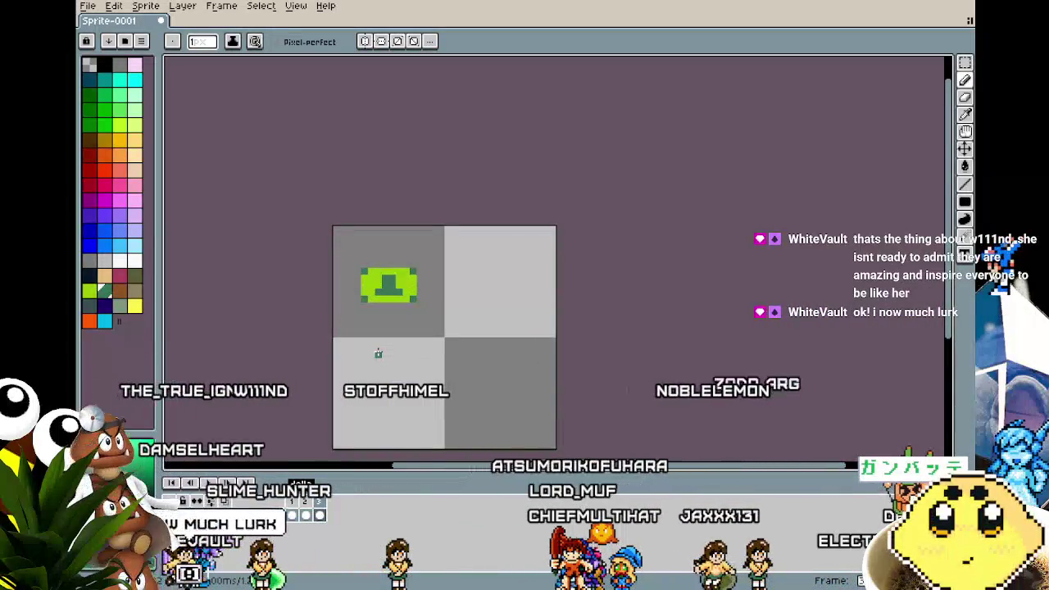
{"action": "left_click_drag", "start_coordinate": [378, 353], "coordinate": [348, 349]}
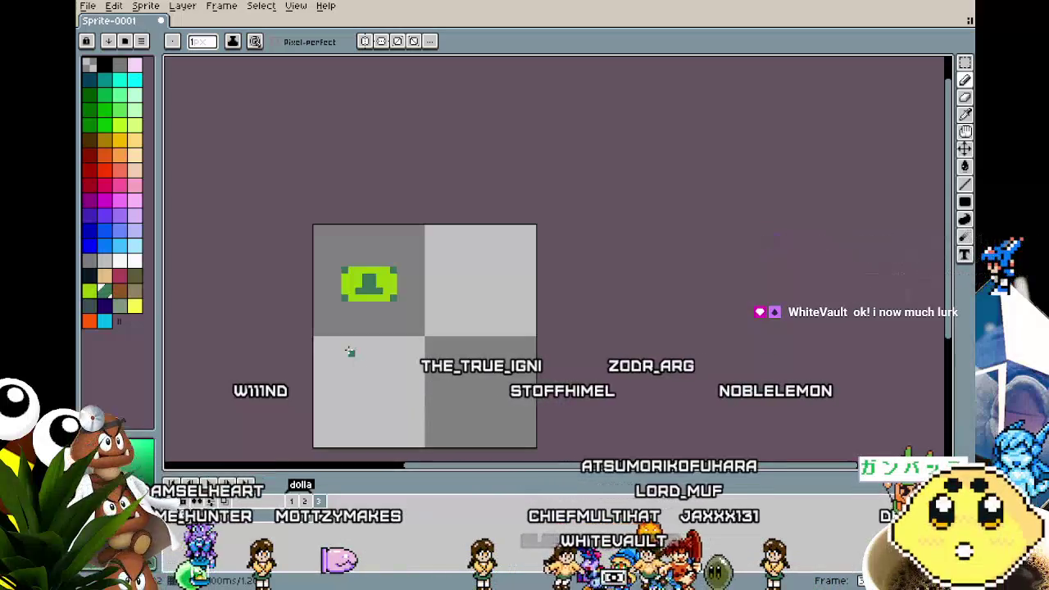
- Turn the left and right edge columns dark green and extend the T's dark base to the right edge
{"action": "scroll", "coordinate": [375, 286], "scroll_direction": "up", "scroll_amount": 2}
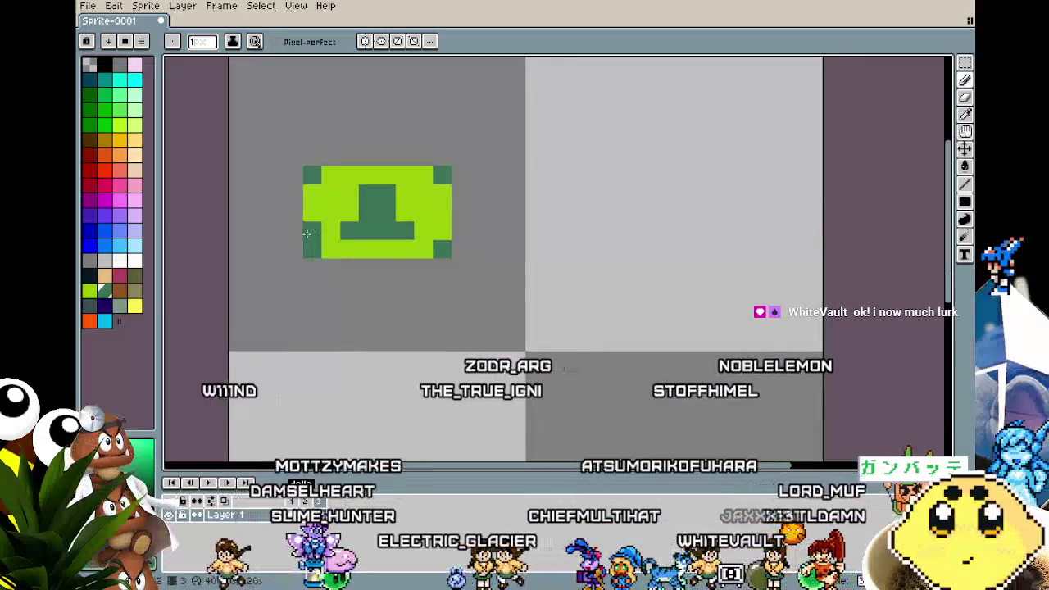
{"action": "left_click_drag", "start_coordinate": [307, 234], "coordinate": [313, 196]}
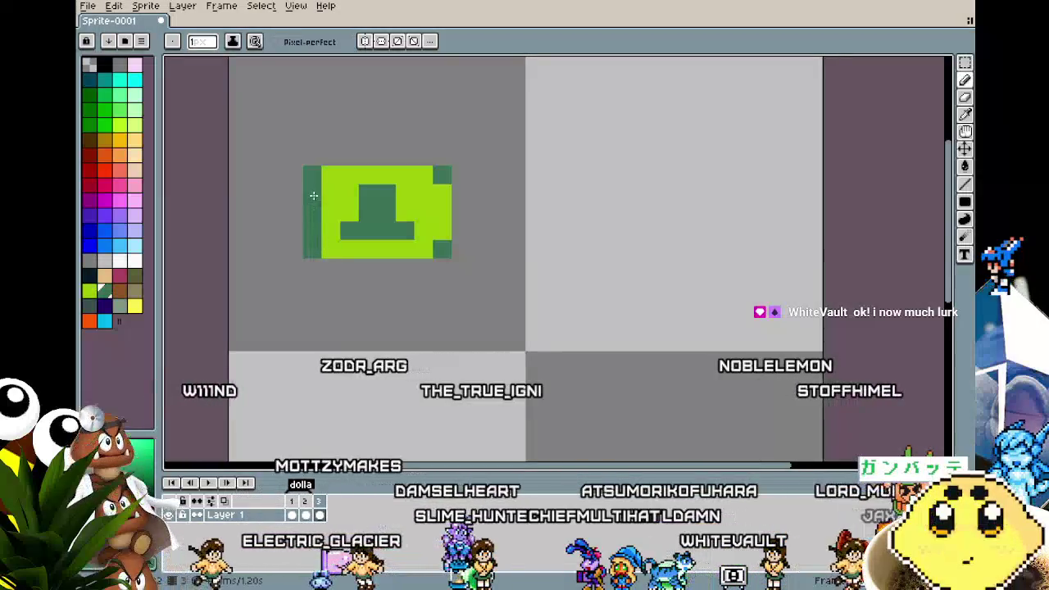
{"action": "left_click_drag", "start_coordinate": [440, 180], "coordinate": [439, 238]}
{"action": "scroll", "coordinate": [414, 337], "scroll_direction": "down", "scroll_amount": 2}
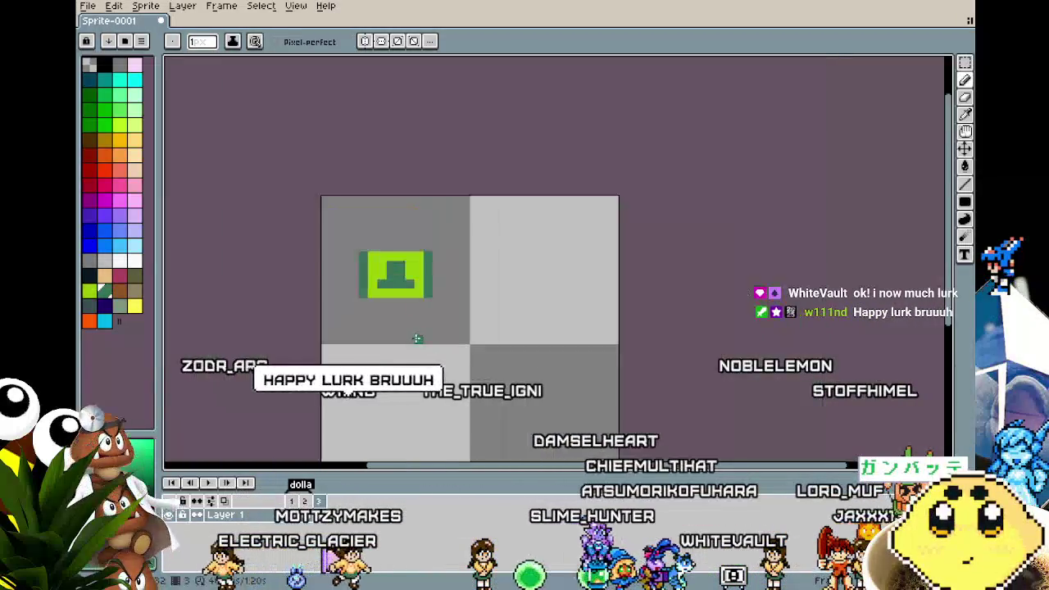
{"action": "left_click_drag", "start_coordinate": [416, 340], "coordinate": [449, 324]}
{"action": "scroll", "coordinate": [449, 323], "scroll_direction": "up", "scroll_amount": 1}
{"action": "left_click", "coordinate": [456, 239]}
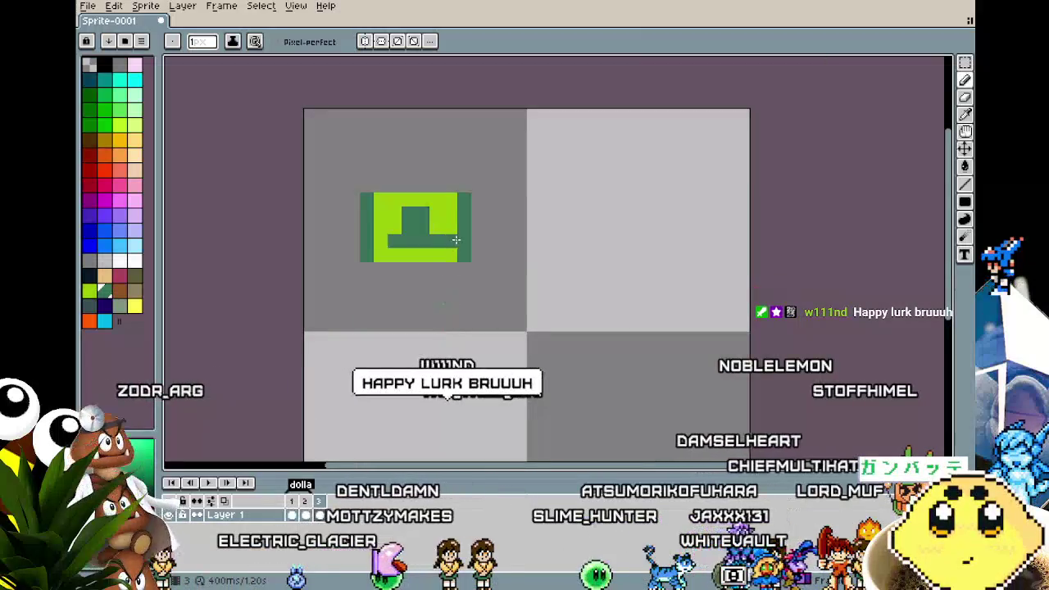
{"action": "key", "text": "ctrl+z"}
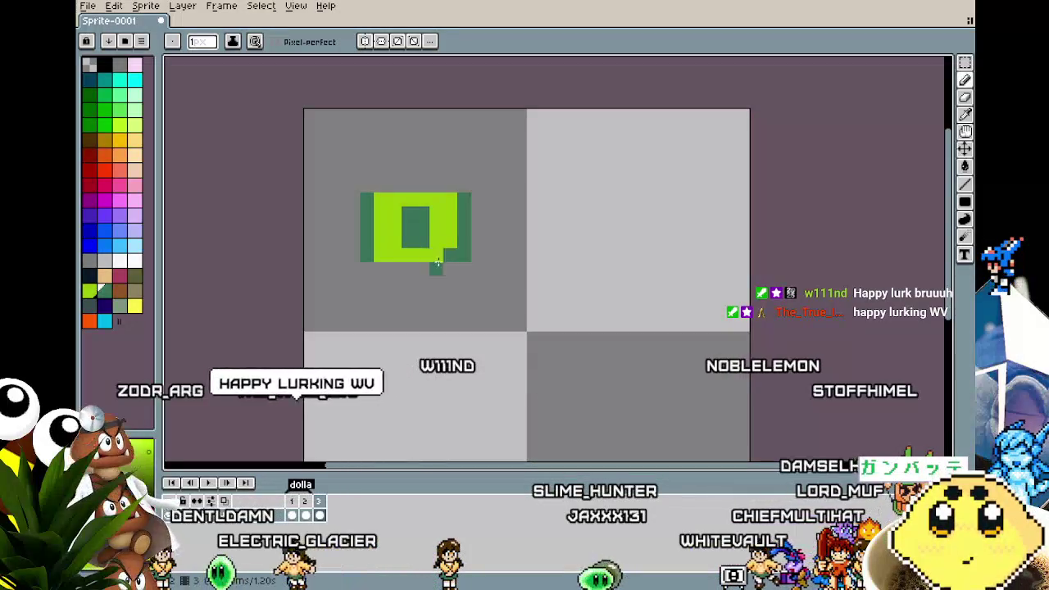
- Paint the top middle dark and fill the tile's dark centre with green
{"action": "scroll", "coordinate": [337, 366], "scroll_direction": "down", "scroll_amount": 2}
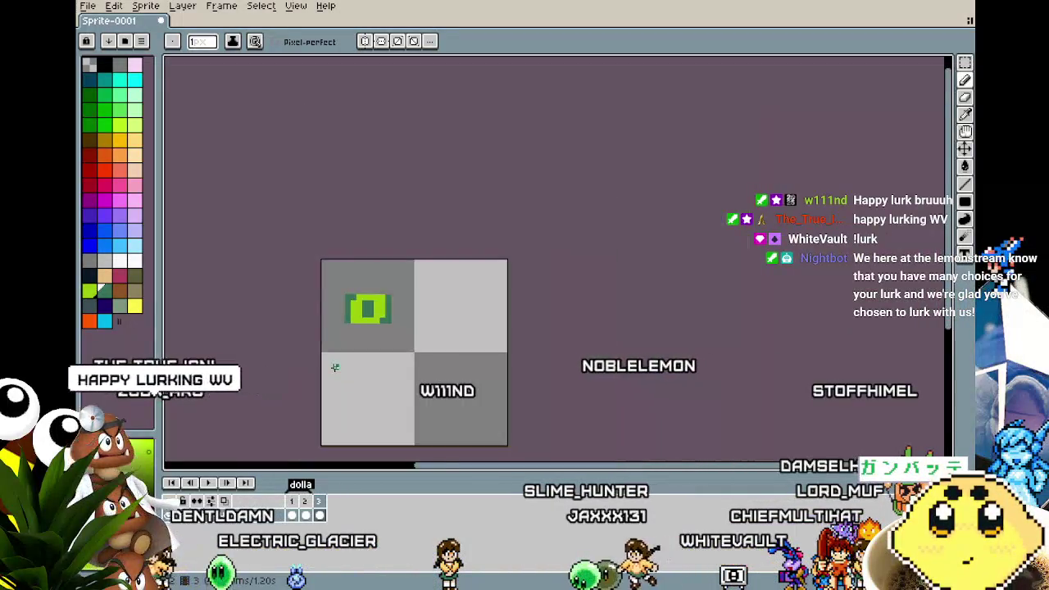
{"action": "scroll", "coordinate": [335, 367], "scroll_direction": "down", "scroll_amount": 2}
{"action": "scroll", "coordinate": [334, 368], "scroll_direction": "up", "scroll_amount": 1}
{"action": "scroll", "coordinate": [355, 316], "scroll_direction": "up", "scroll_amount": 2}
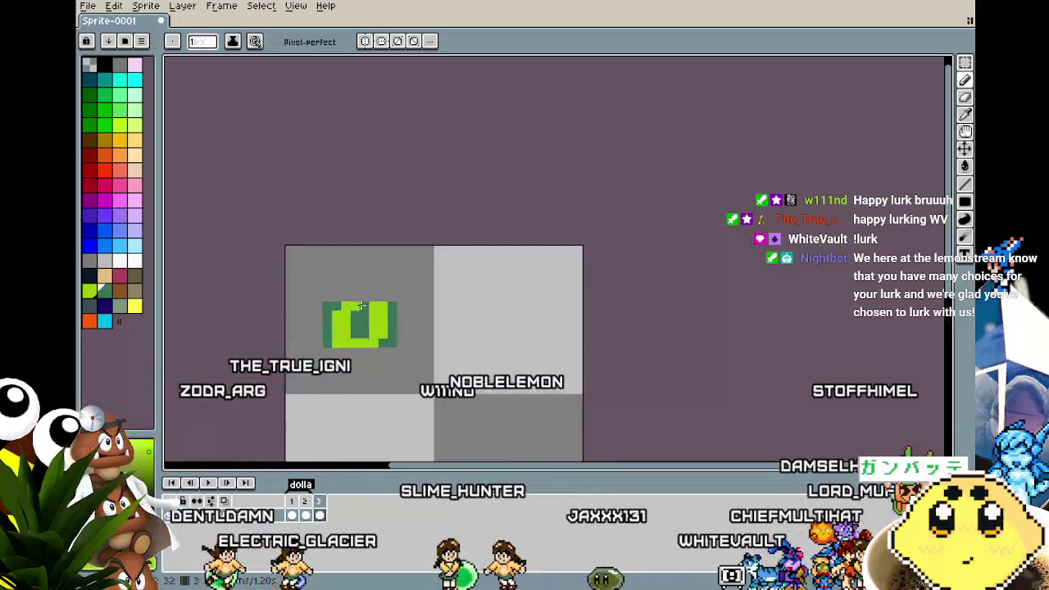
{"action": "scroll", "coordinate": [375, 427], "scroll_direction": "down", "scroll_amount": 1}
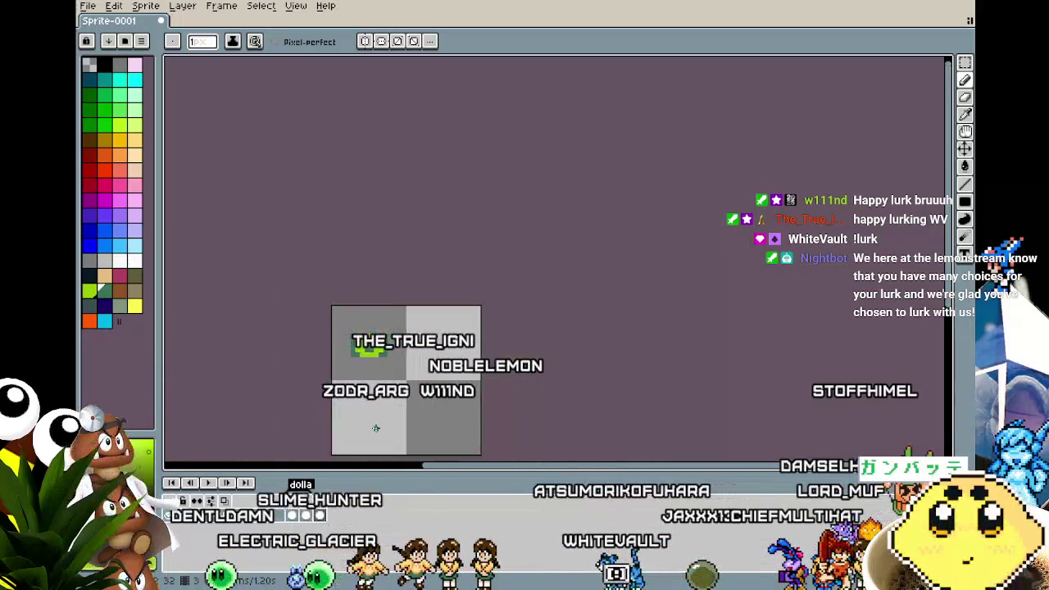
{"action": "scroll", "coordinate": [375, 426], "scroll_direction": "down", "scroll_amount": 1}
{"action": "scroll", "coordinate": [375, 426], "scroll_direction": "up", "scroll_amount": 1}
{"action": "scroll", "coordinate": [374, 427], "scroll_direction": "up", "scroll_amount": 2}
{"action": "left_click", "coordinate": [350, 164]}
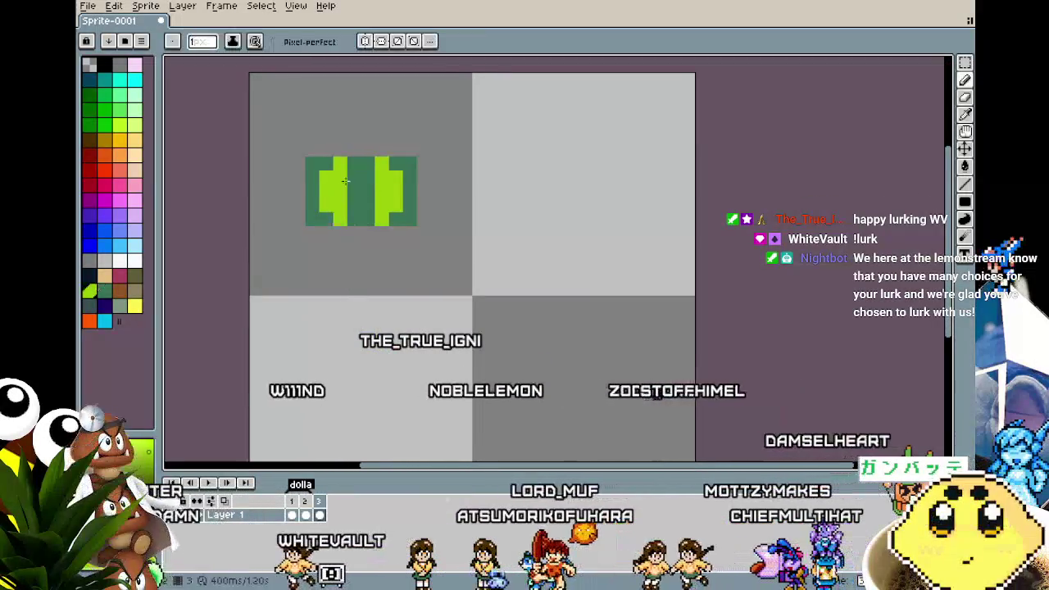
{"action": "left_click_drag", "start_coordinate": [361, 212], "coordinate": [350, 188]}
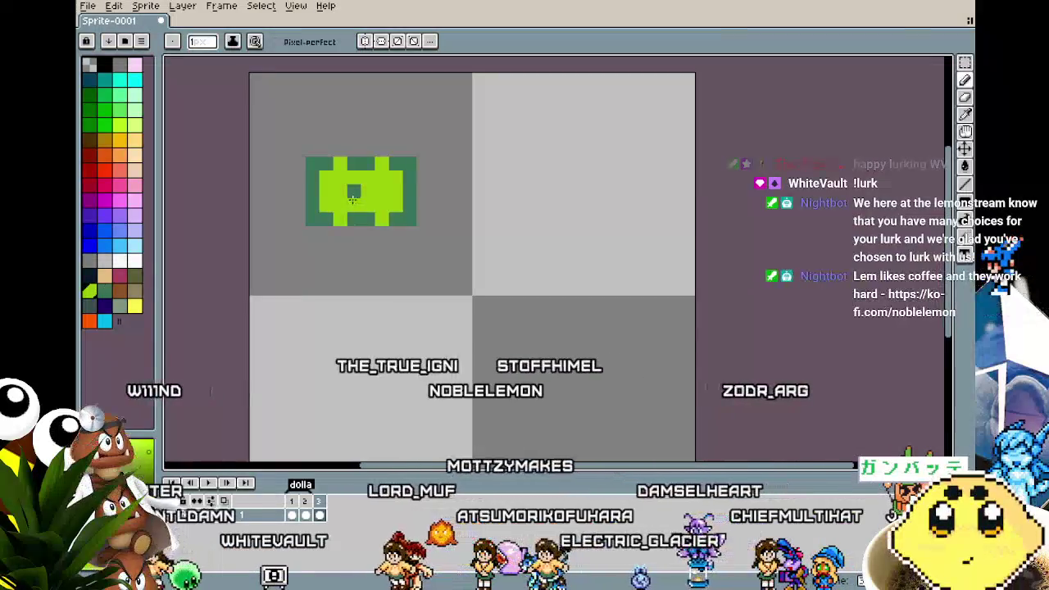
{"action": "scroll", "coordinate": [344, 246], "scroll_direction": "down", "scroll_amount": 1}
{"action": "scroll", "coordinate": [337, 275], "scroll_direction": "down", "scroll_amount": 3}
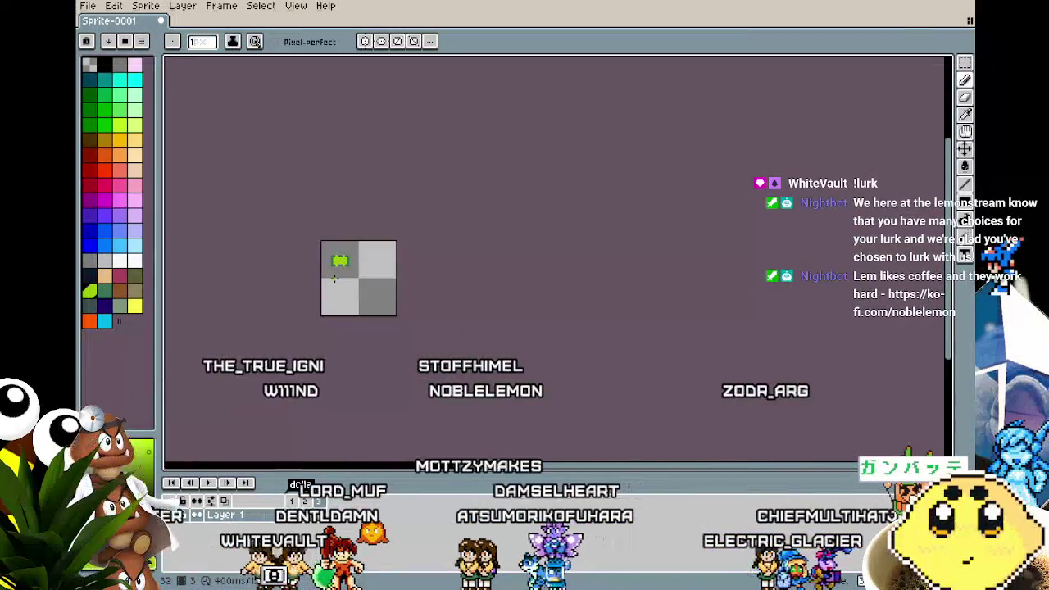
{"action": "scroll", "coordinate": [334, 279], "scroll_direction": "up", "scroll_amount": 2}
{"action": "scroll", "coordinate": [335, 279], "scroll_direction": "up", "scroll_amount": 2}
{"action": "key", "text": "alt"}
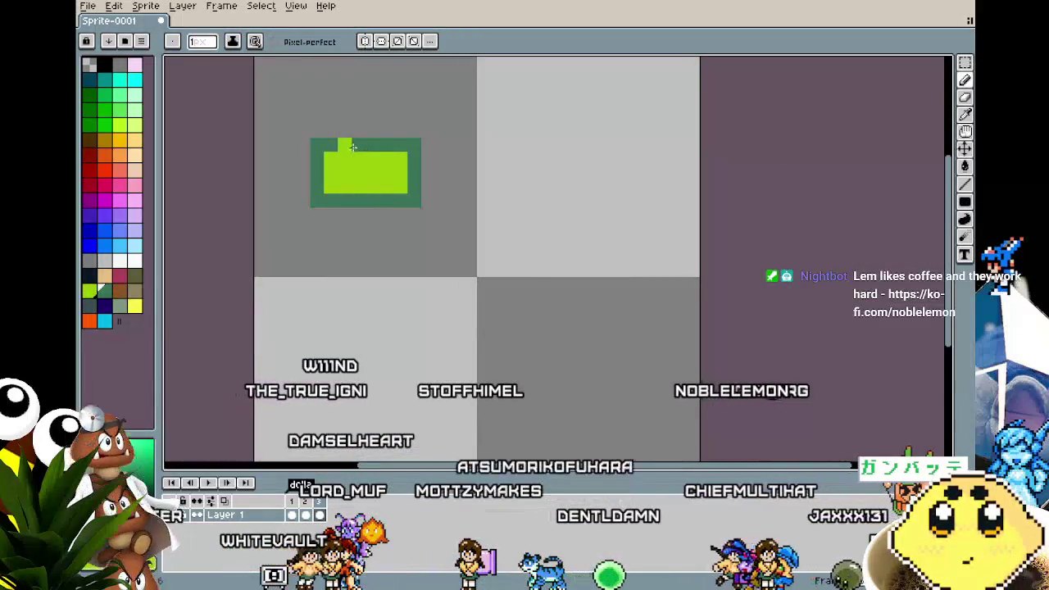
- Pick the lime colour, sample from the tile with the eyedropper, and return to the pencil
{"action": "left_click", "coordinate": [123, 127]}
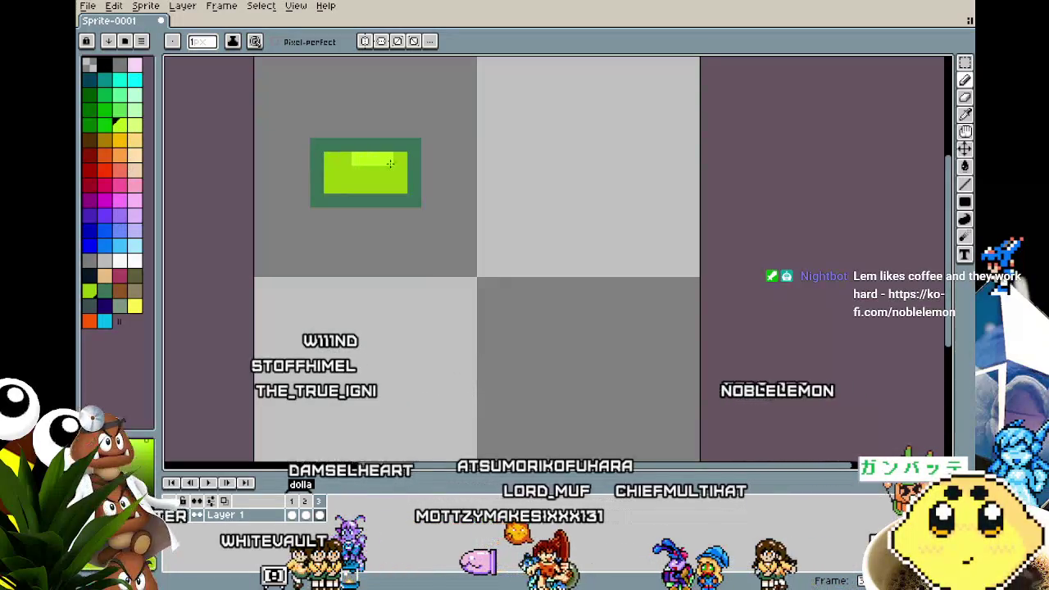
{"action": "scroll", "coordinate": [348, 273], "scroll_direction": "down", "scroll_amount": 4}
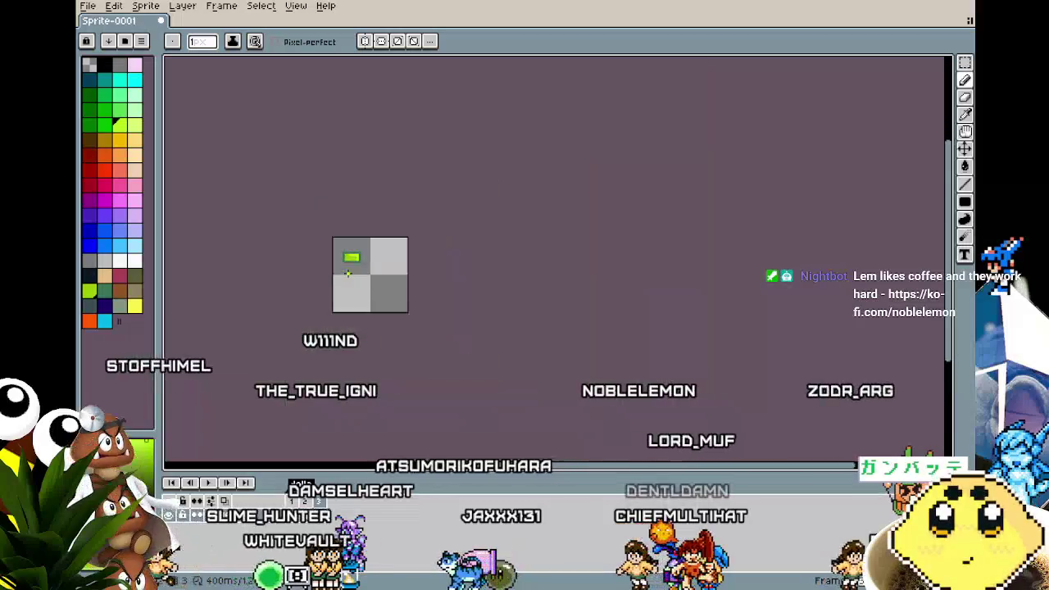
{"action": "scroll", "coordinate": [348, 273], "scroll_direction": "up", "scroll_amount": 3}
{"action": "scroll", "coordinate": [363, 306], "scroll_direction": "up", "scroll_amount": 1}
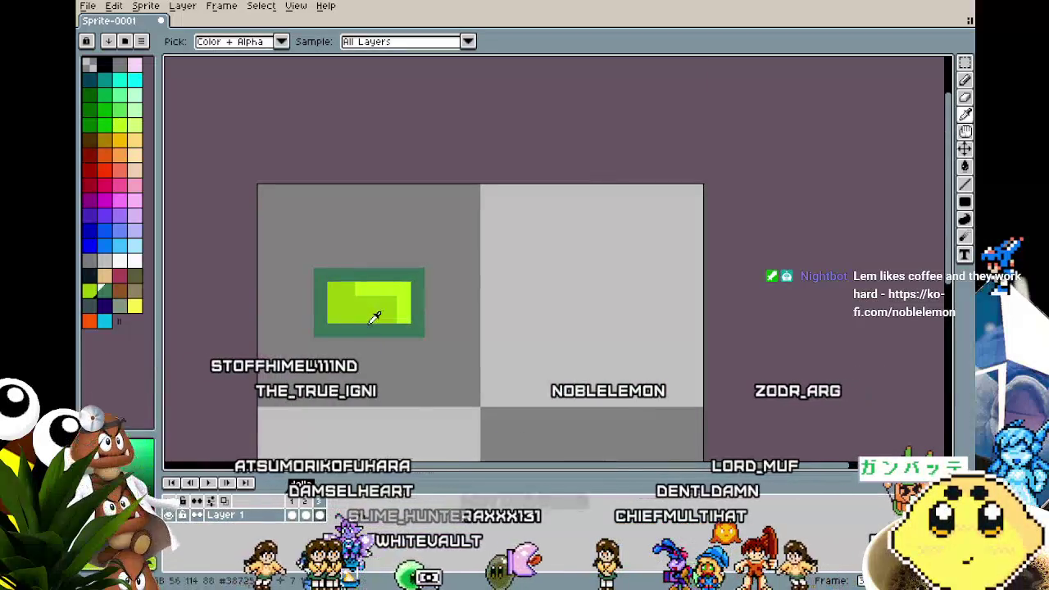
{"action": "key", "text": "i"}
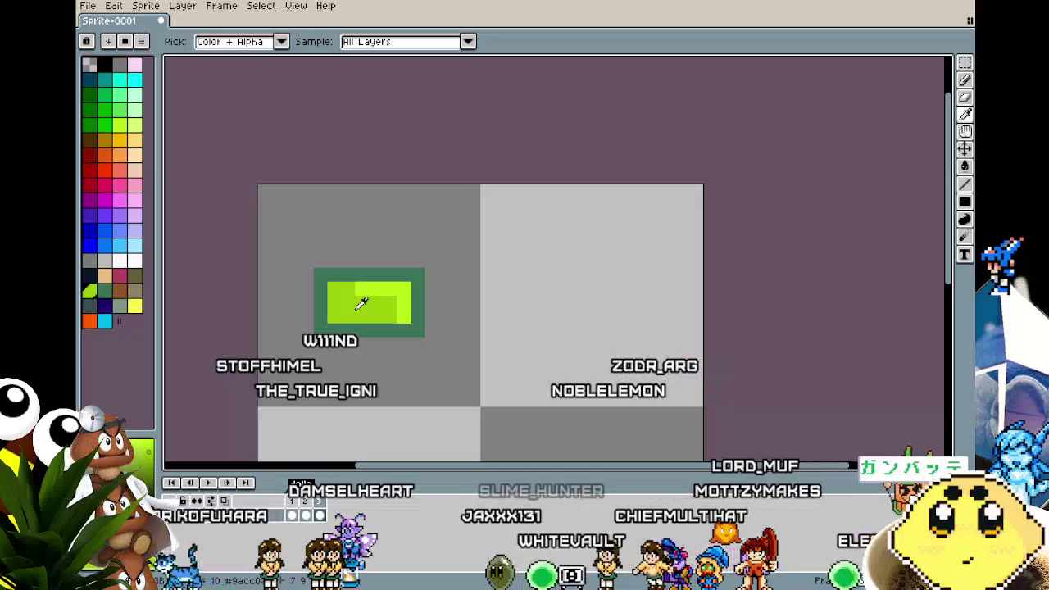
{"action": "key", "text": "b"}
{"action": "scroll", "coordinate": [328, 344], "scroll_direction": "down", "scroll_amount": 2}
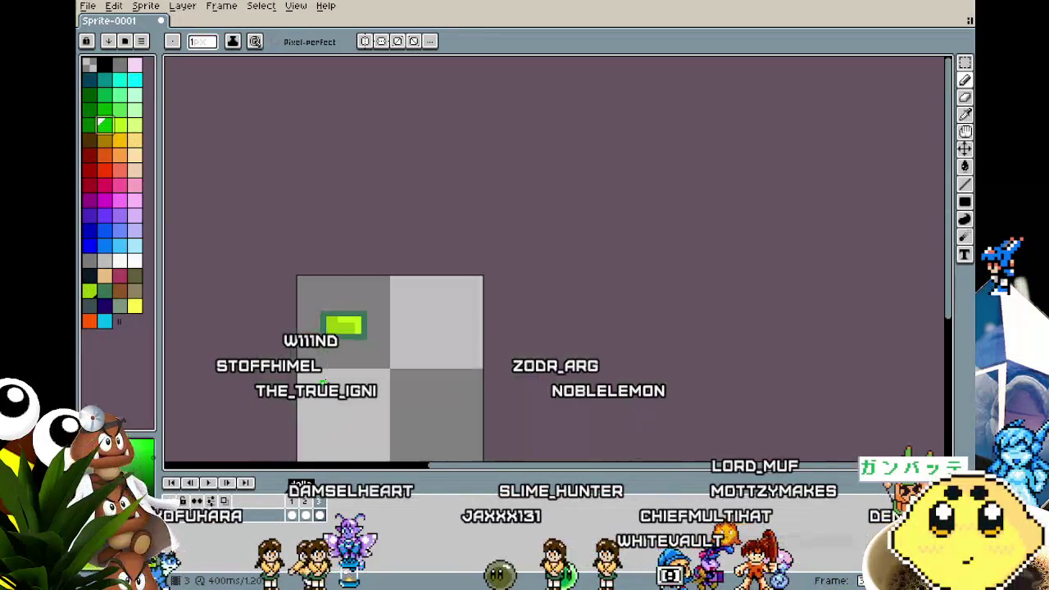
{"action": "scroll", "coordinate": [330, 353], "scroll_direction": "up", "scroll_amount": 2}
{"action": "scroll", "coordinate": [316, 270], "scroll_direction": "up", "scroll_amount": 2}
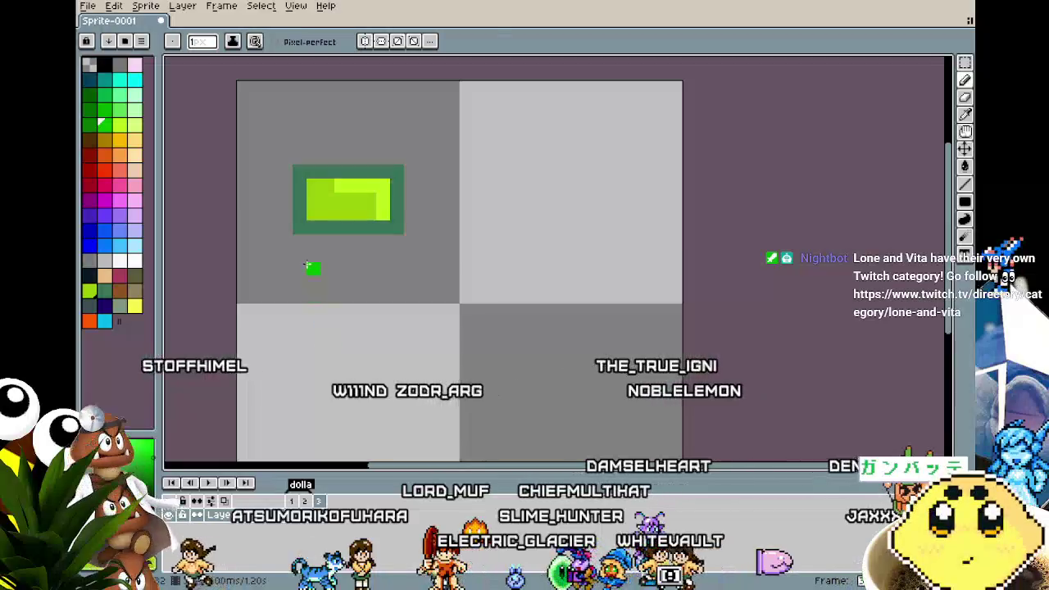
- Clear the old tile off the canvas, recentre the view, and set the brush to 2px
{"action": "key", "text": "e"}
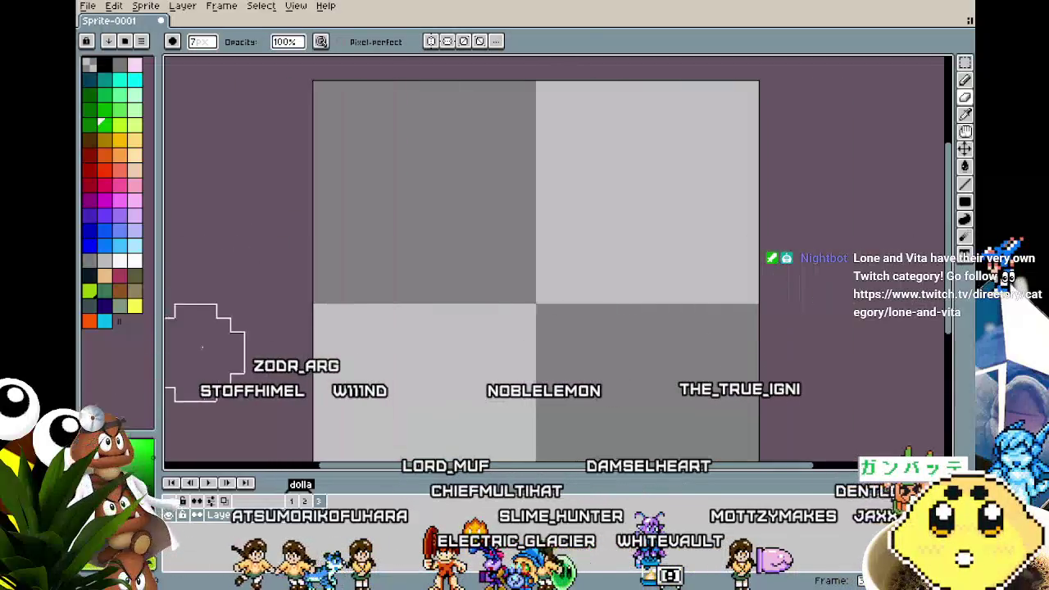
{"action": "key", "text": "b"}
{"action": "scroll", "coordinate": [555, 363], "scroll_direction": "up", "scroll_amount": 1}
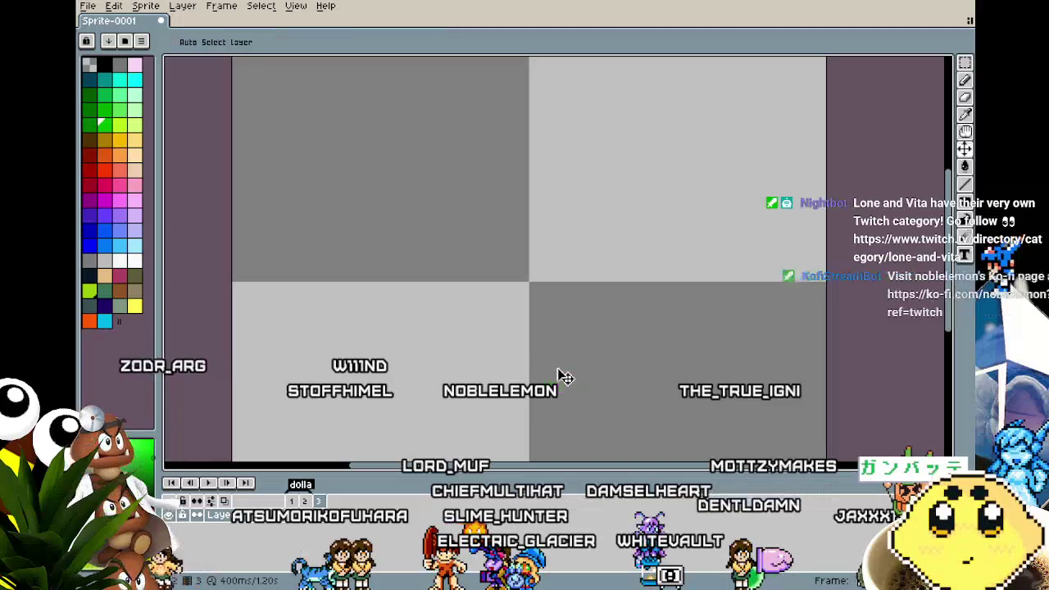
{"action": "left_click_drag", "start_coordinate": [482, 292], "coordinate": [415, 301]}
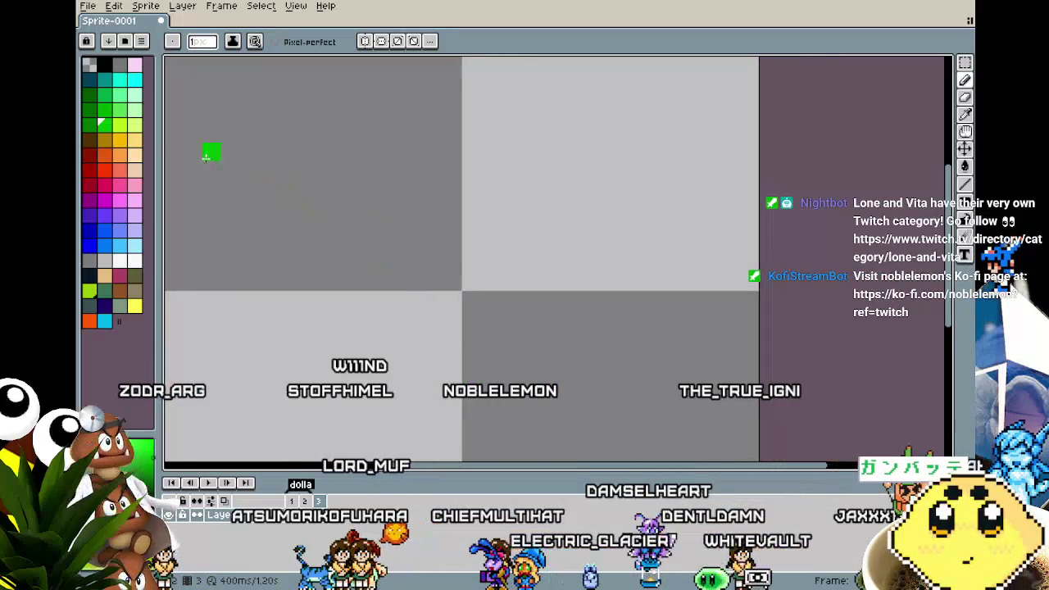
{"action": "key", "text": "minus"}
- Try and undo a yellow-green bar, then paint a green stepped shape and remove its lower-left step
{"action": "left_click_drag", "start_coordinate": [403, 256], "coordinate": [443, 258]}
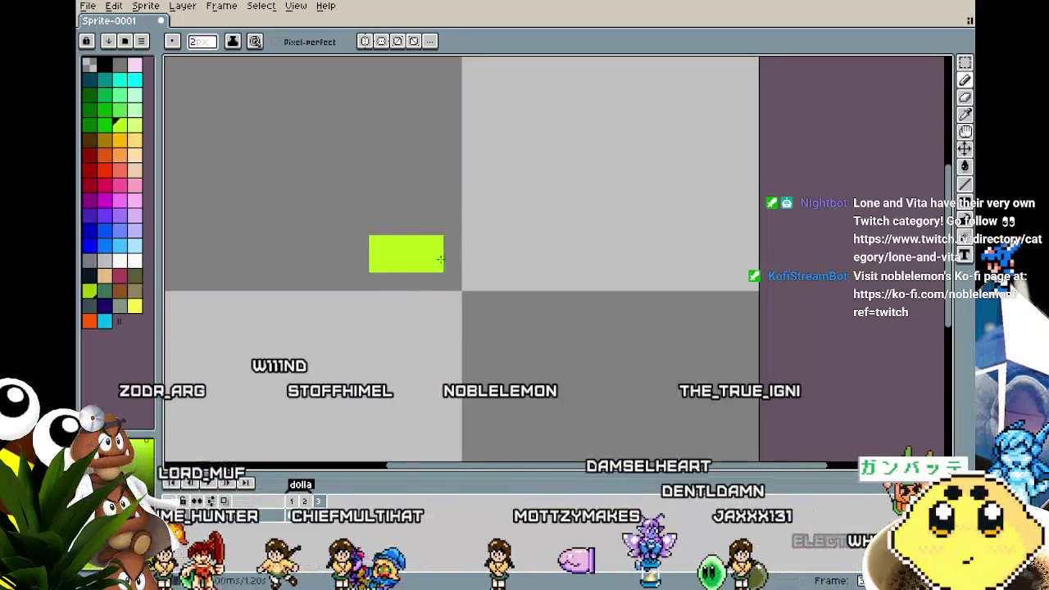
{"action": "key", "text": "ctrl+z"}
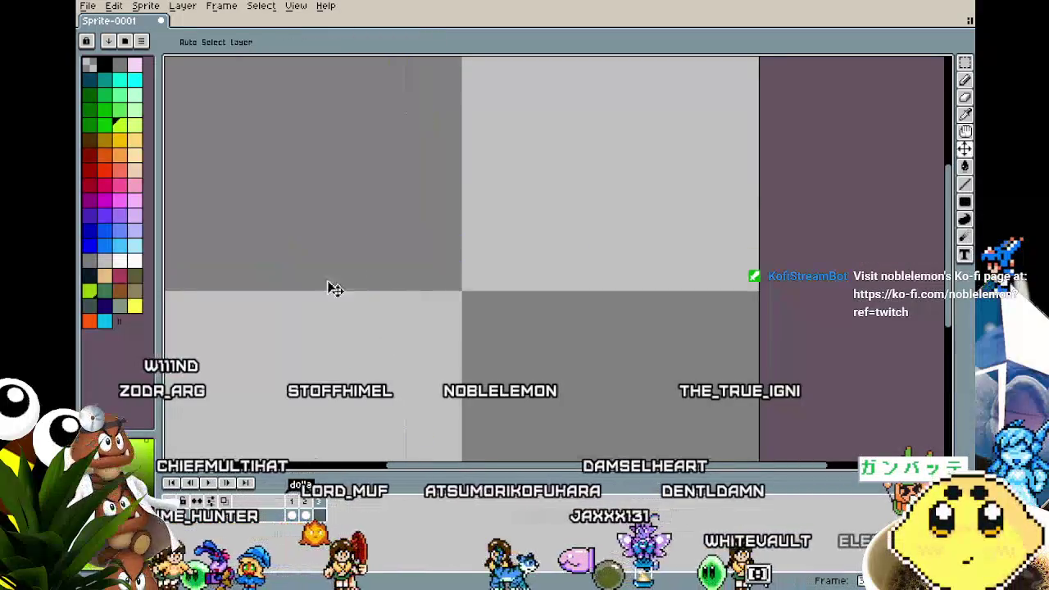
{"action": "left_click", "coordinate": [104, 109]}
{"action": "left_click_drag", "start_coordinate": [400, 248], "coordinate": [473, 277]}
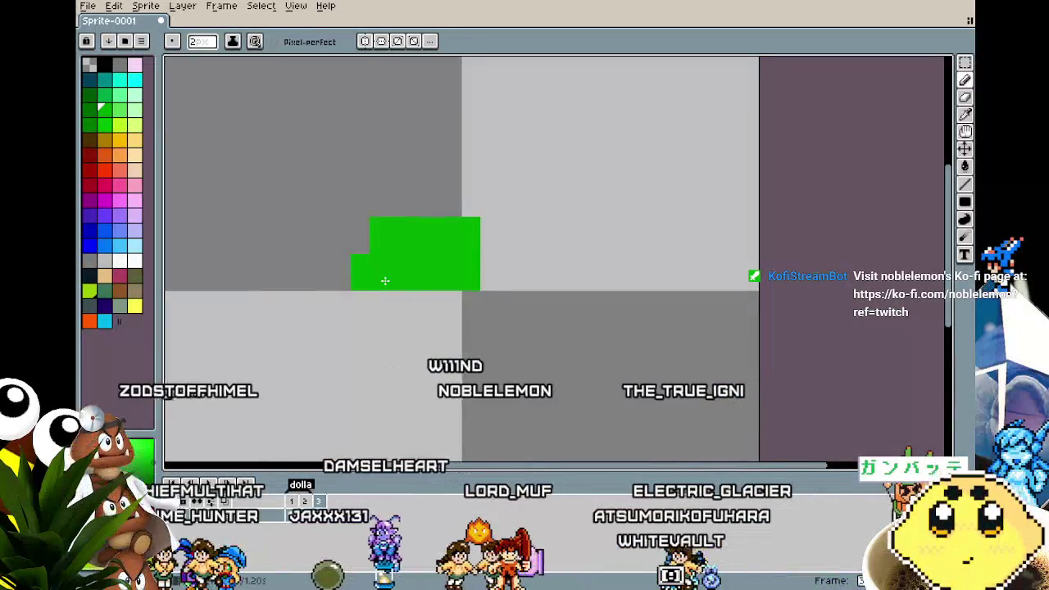
{"action": "key", "text": "ctrl+z"}
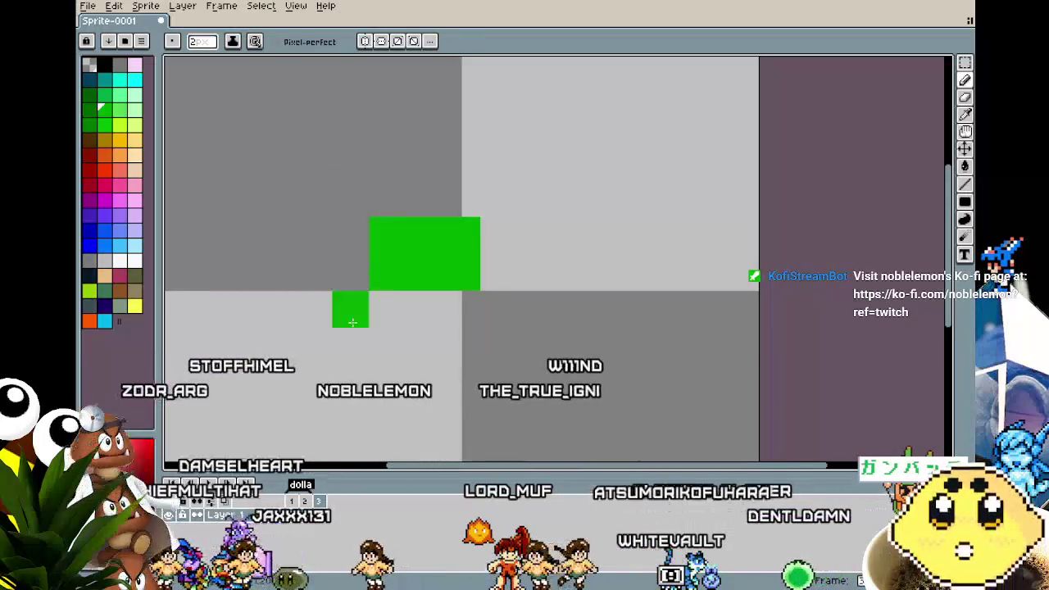
{"action": "scroll", "coordinate": [348, 328], "scroll_direction": "down", "scroll_amount": 3}
{"action": "scroll", "coordinate": [341, 340], "scroll_direction": "up", "scroll_amount": 2}
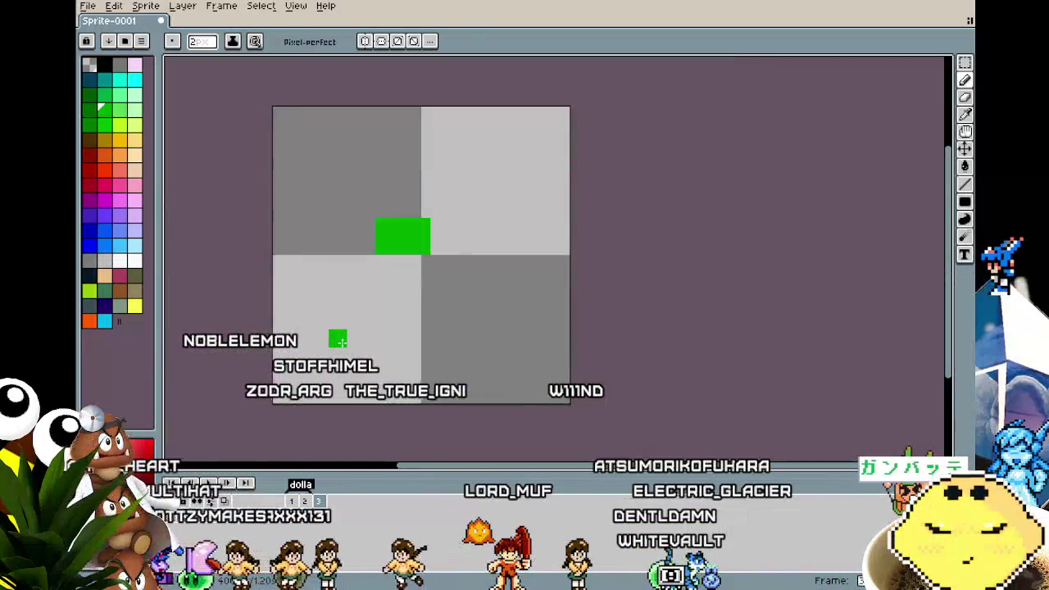
- Undo back to the winged lime gem sprite and recentre the view on it
{"action": "key", "text": "e"}
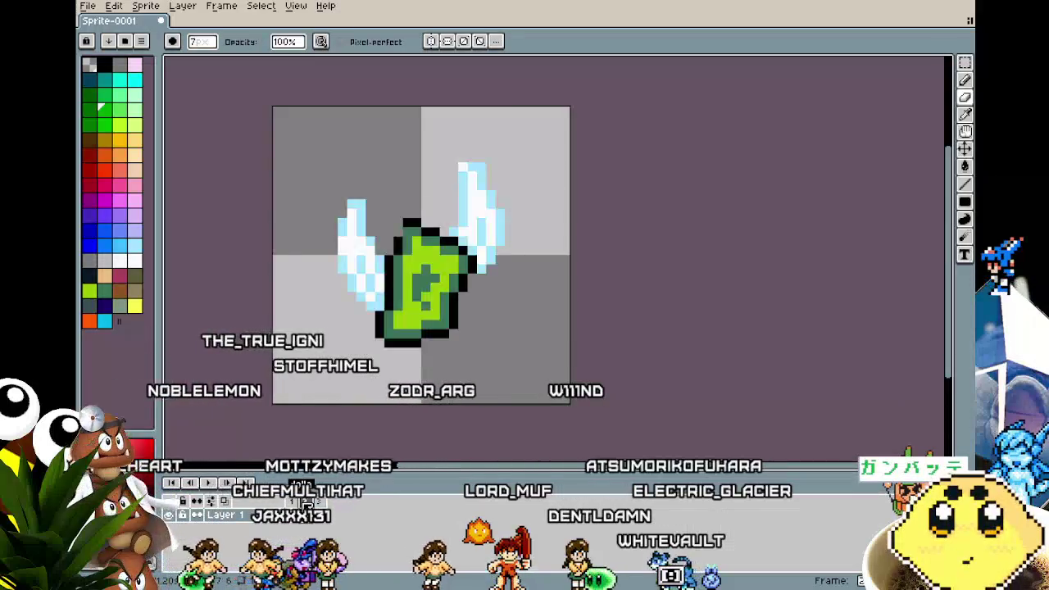
{"action": "key", "text": "ctrl+z"}
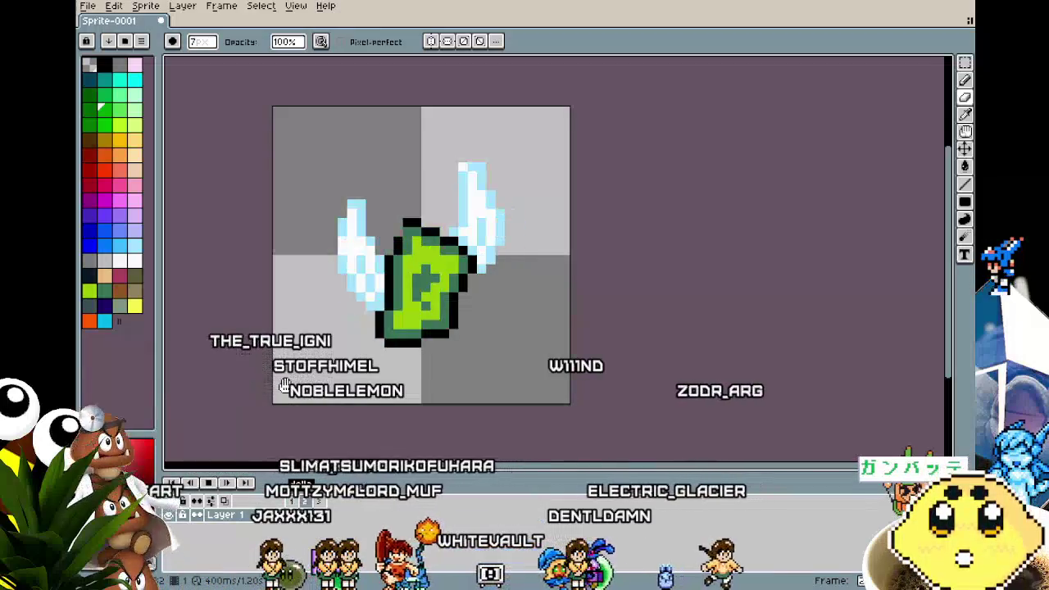
{"action": "scroll", "coordinate": [287, 379], "scroll_direction": "down", "scroll_amount": 1}
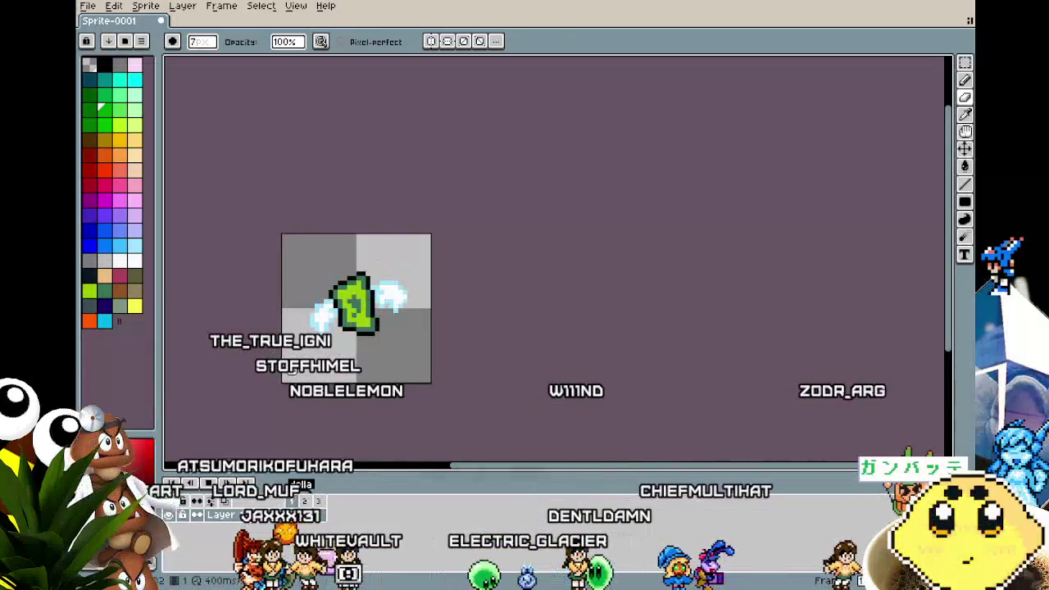
{"action": "left_click_drag", "start_coordinate": [293, 370], "coordinate": [305, 348]}
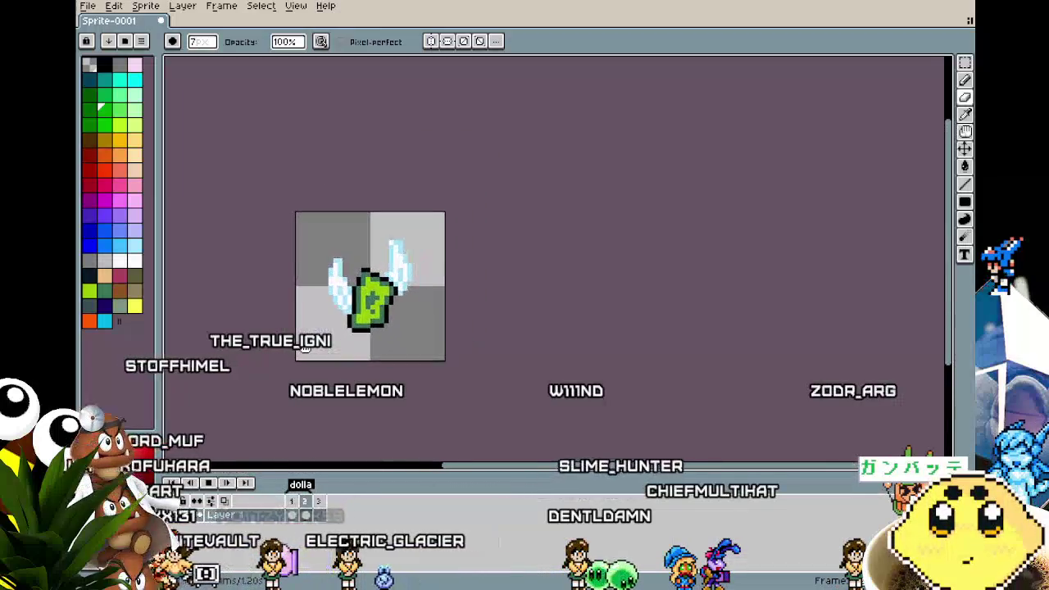
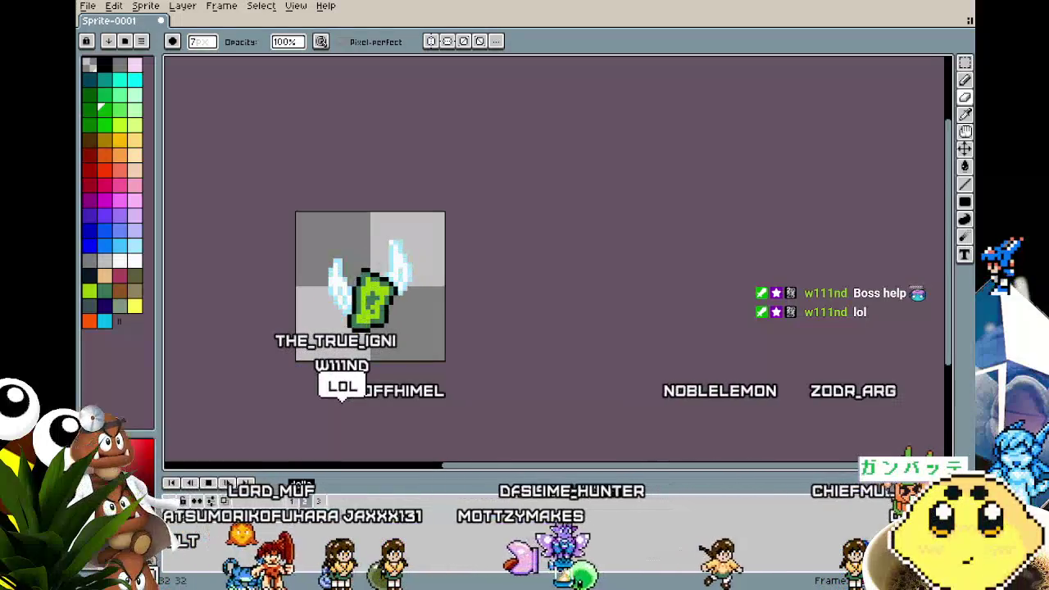
- Recentre the winged money sprite, stop its animation playback, and zoom in on the right wing
{"action": "left_click_drag", "start_coordinate": [381, 404], "coordinate": [391, 397]}
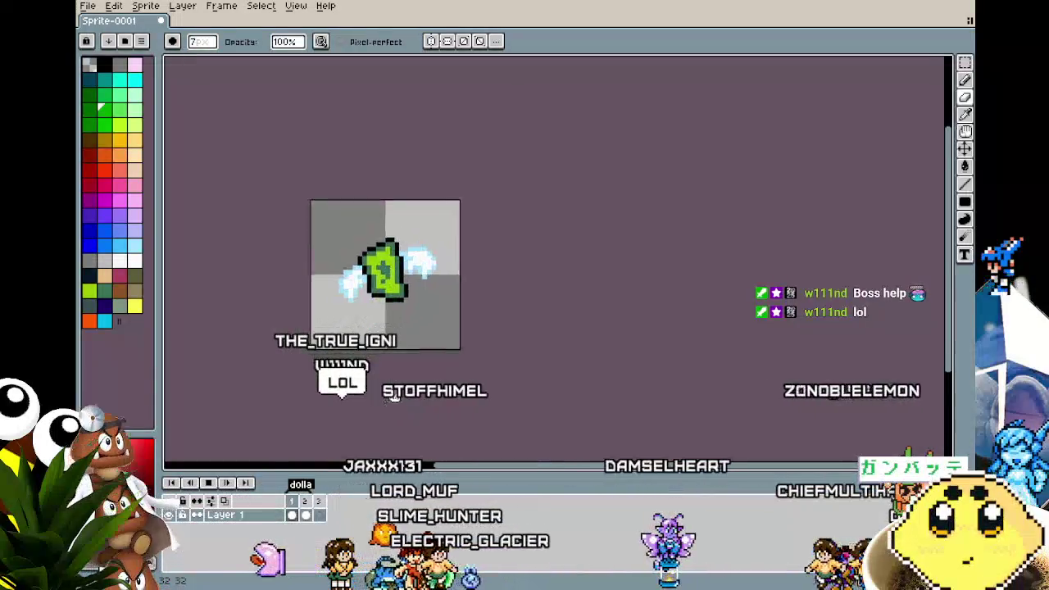
{"action": "scroll", "coordinate": [391, 398], "scroll_direction": "down", "scroll_amount": 1}
{"action": "scroll", "coordinate": [484, 404], "scroll_direction": "up", "scroll_amount": 2}
{"action": "mouse_move", "coordinate": [473, 413]}
{"action": "left_mouse_down"}
{"action": "mouse_move", "coordinate": [428, 375]}
{"action": "mouse_move", "coordinate": [367, 403]}
{"action": "left_mouse_up"}
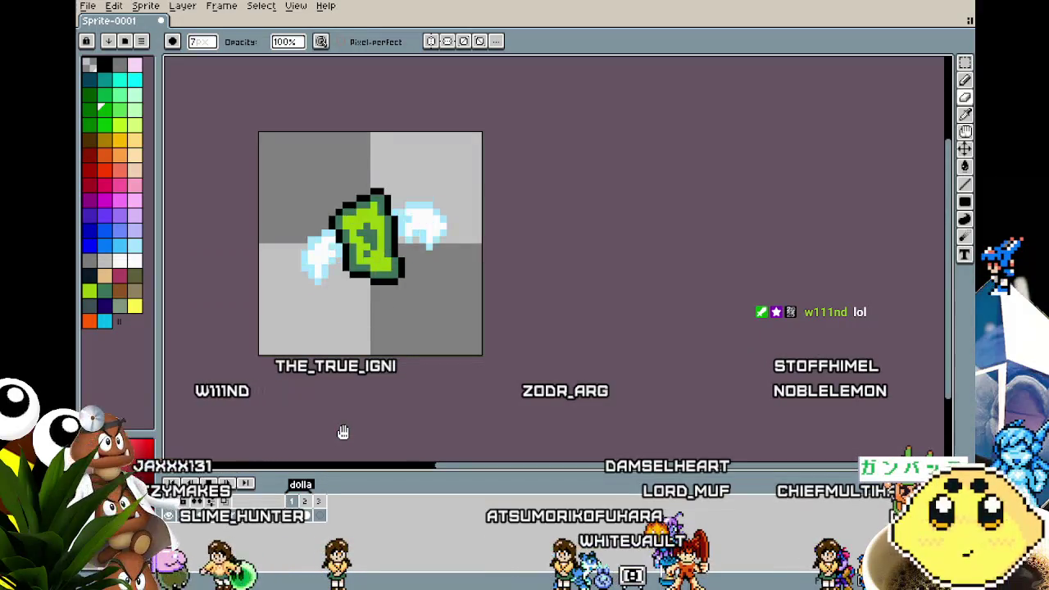
{"action": "scroll", "coordinate": [342, 432], "scroll_direction": "down", "scroll_amount": 1}
{"action": "scroll", "coordinate": [343, 432], "scroll_direction": "up", "scroll_amount": 1}
{"action": "scroll", "coordinate": [343, 432], "scroll_direction": "up", "scroll_amount": 1}
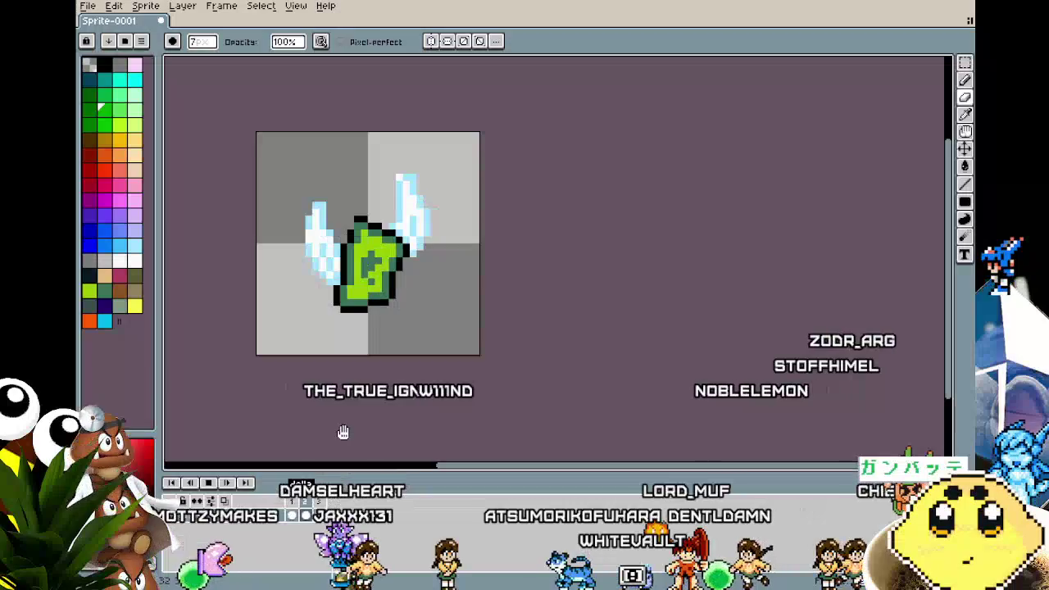
{"action": "key", "text": "Return"}
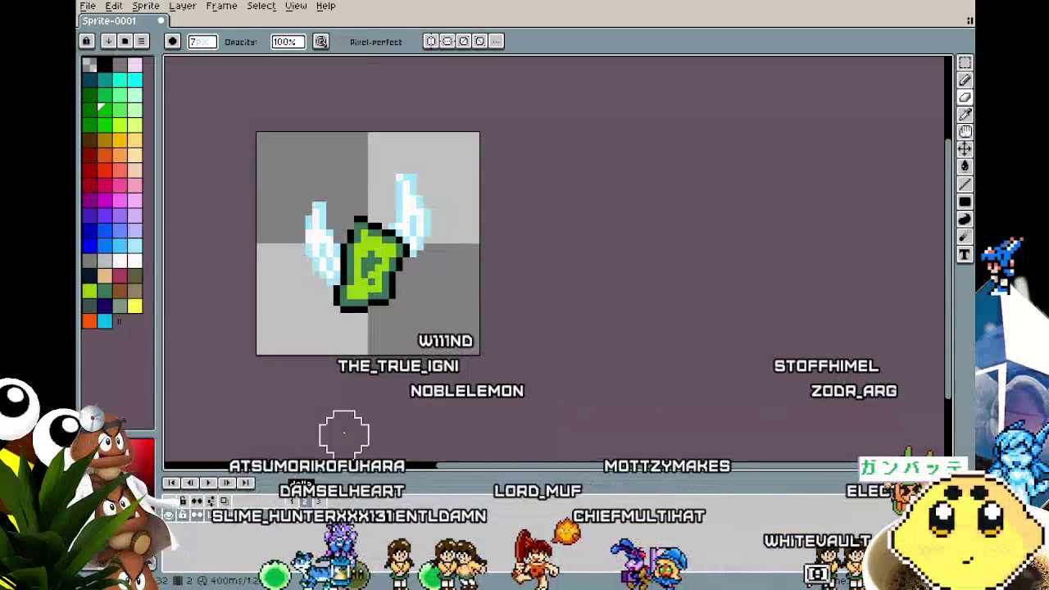
{"action": "scroll", "coordinate": [404, 257], "scroll_direction": "up", "scroll_amount": 2}
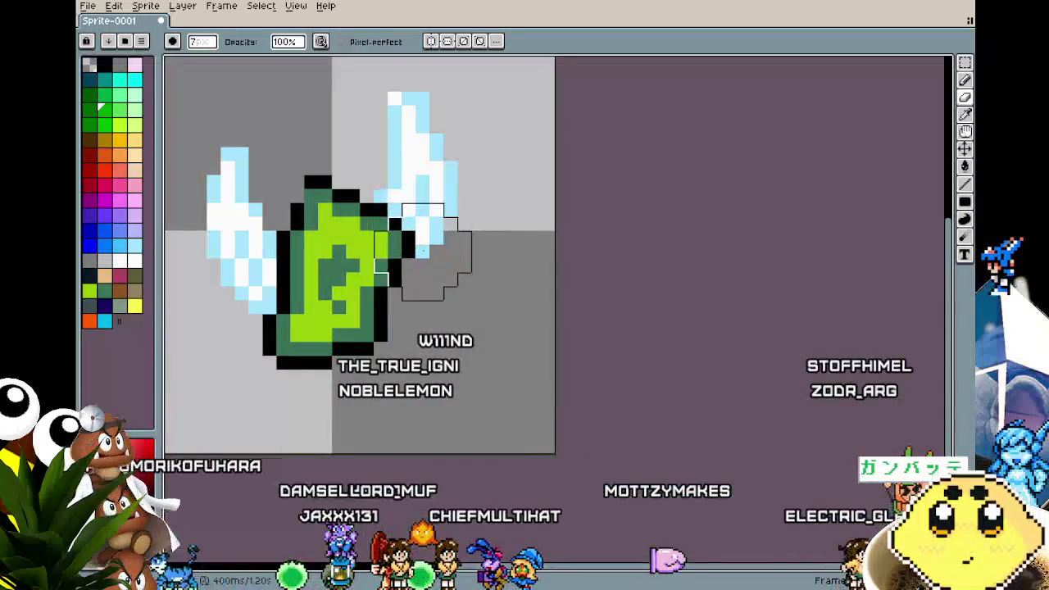
{"action": "key", "text": "m"}
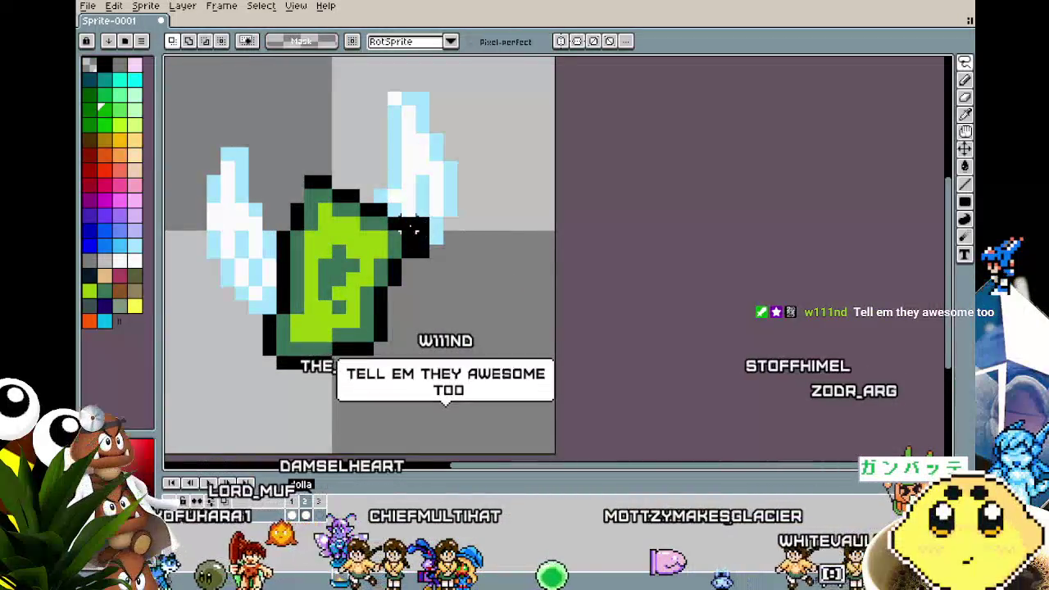
- Lasso the right wing, rotate it -60°, and settle it pixel-exact lower beside the bag
{"action": "mouse_move", "coordinate": [416, 232]}
{"action": "left_mouse_down"}
{"action": "mouse_move", "coordinate": [379, 96]}
{"action": "mouse_move", "coordinate": [440, 258]}
{"action": "left_mouse_up"}
{"action": "left_click_drag", "start_coordinate": [445, 207], "coordinate": [472, 290]}
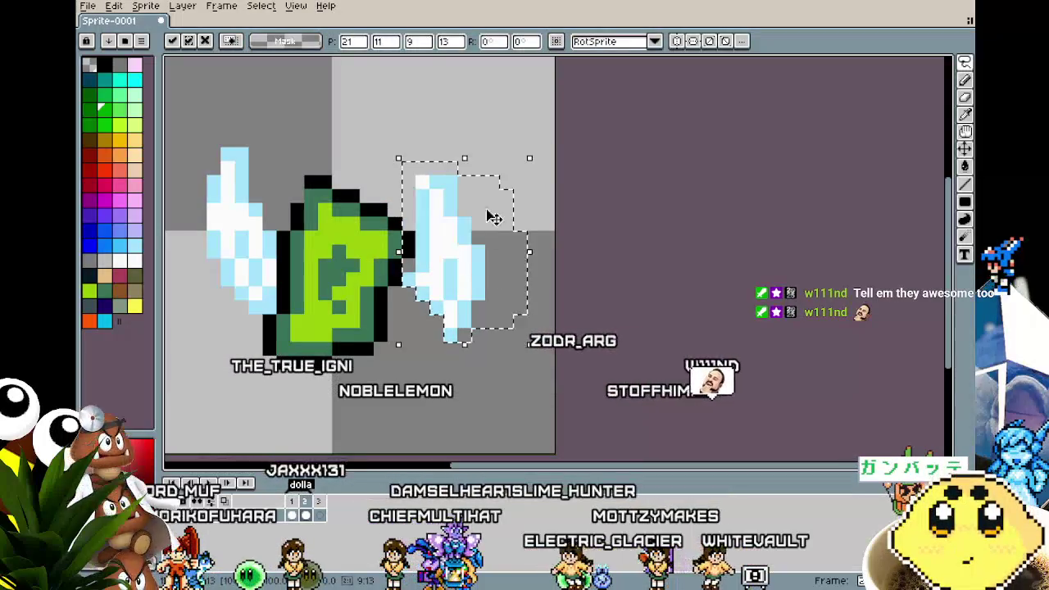
{"action": "left_click_drag", "start_coordinate": [539, 154], "coordinate": [562, 264]}
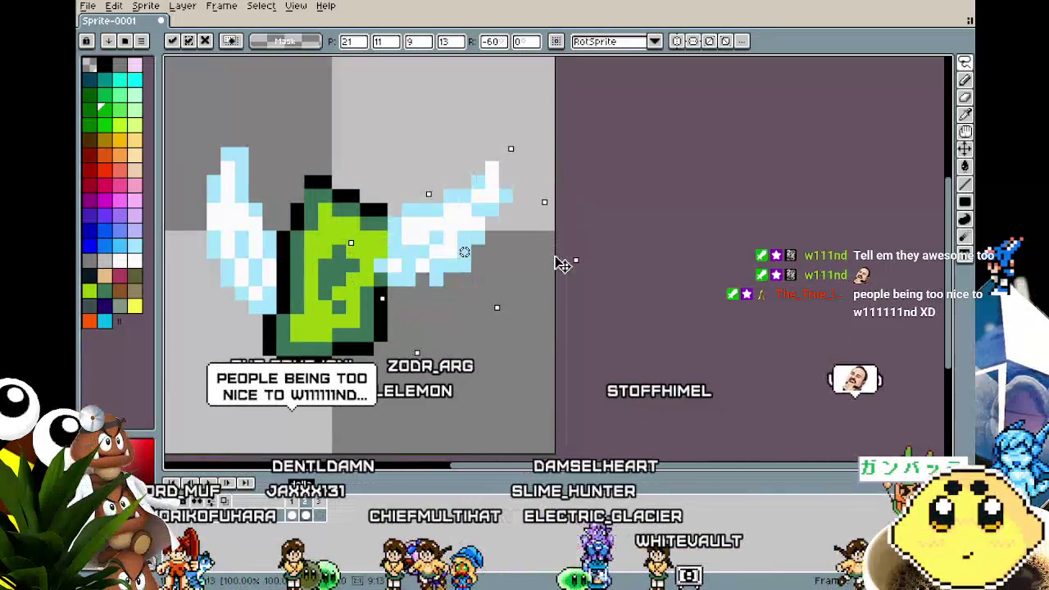
{"action": "mouse_move", "coordinate": [428, 241]}
{"action": "left_mouse_down"}
{"action": "mouse_move", "coordinate": [442, 297]}
{"action": "mouse_move", "coordinate": [437, 285]}
{"action": "left_mouse_up"}
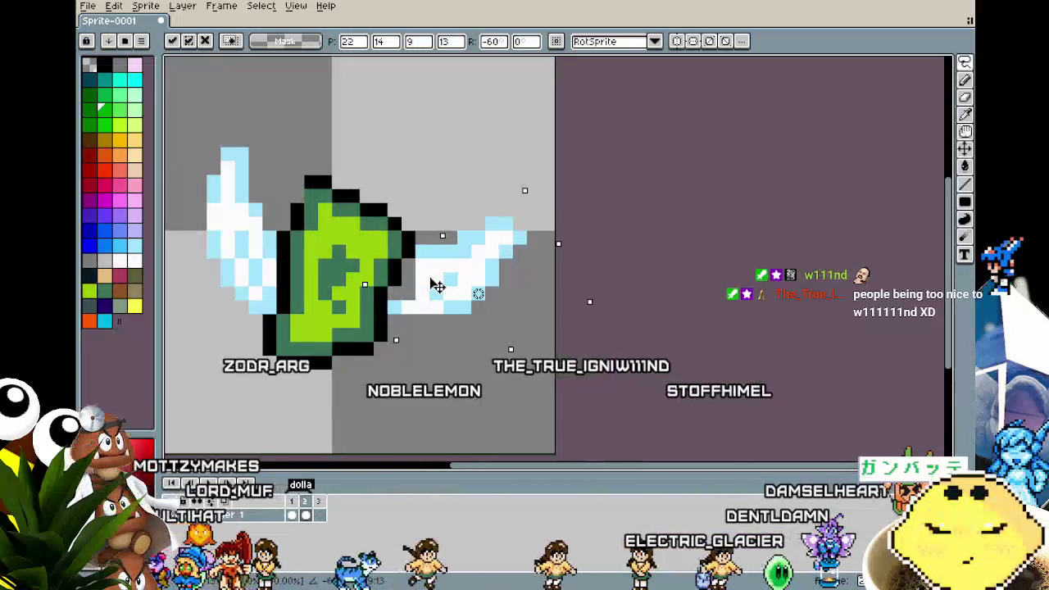
{"action": "key", "text": "Left"}
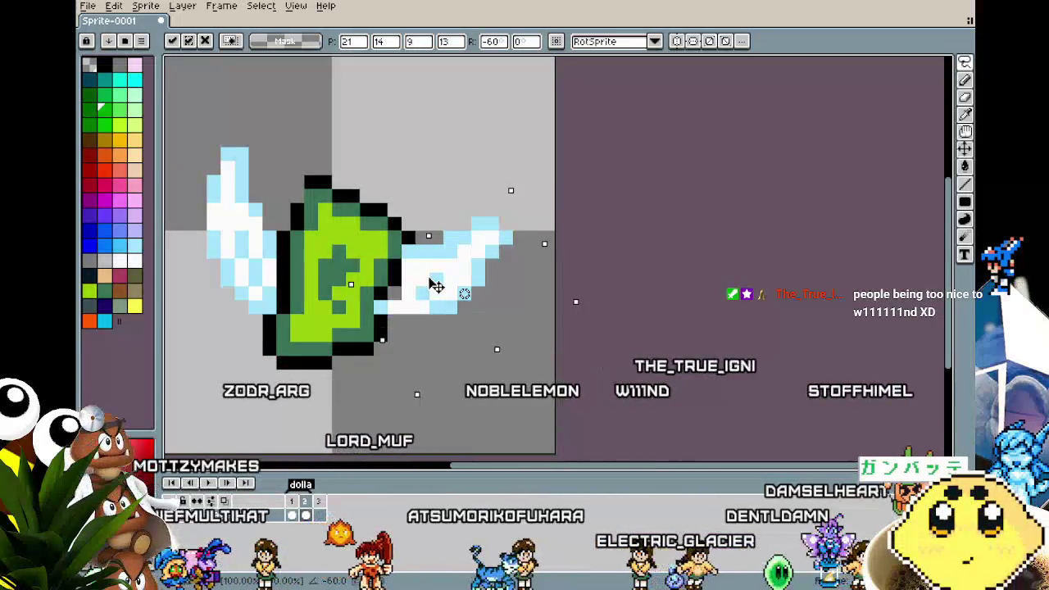
{"action": "key", "text": "Right"}
{"action": "key", "text": "Down"}
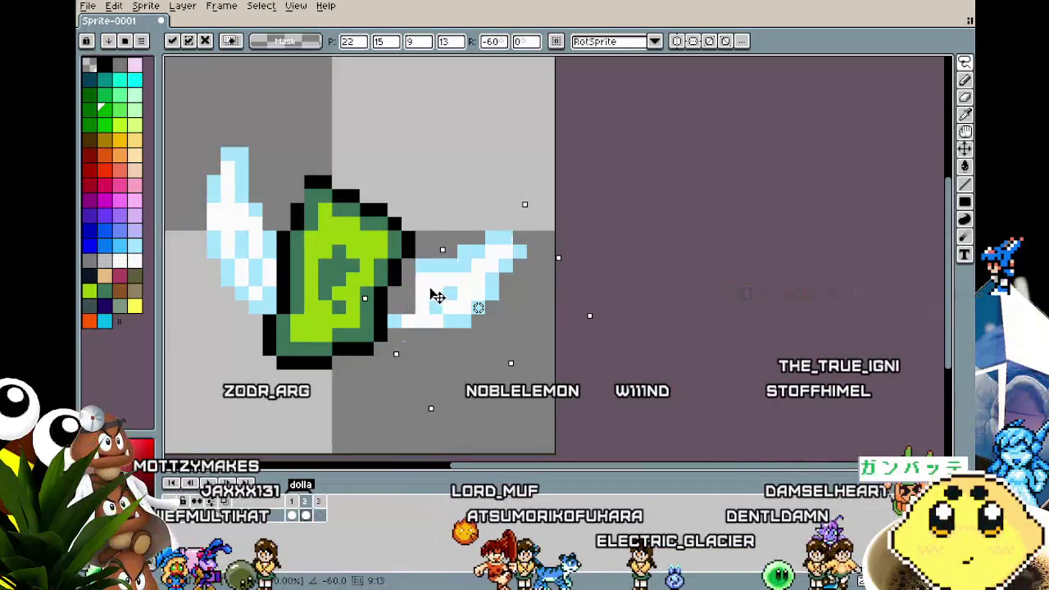
{"action": "key", "text": "Left"}
{"action": "key", "text": "Up"}
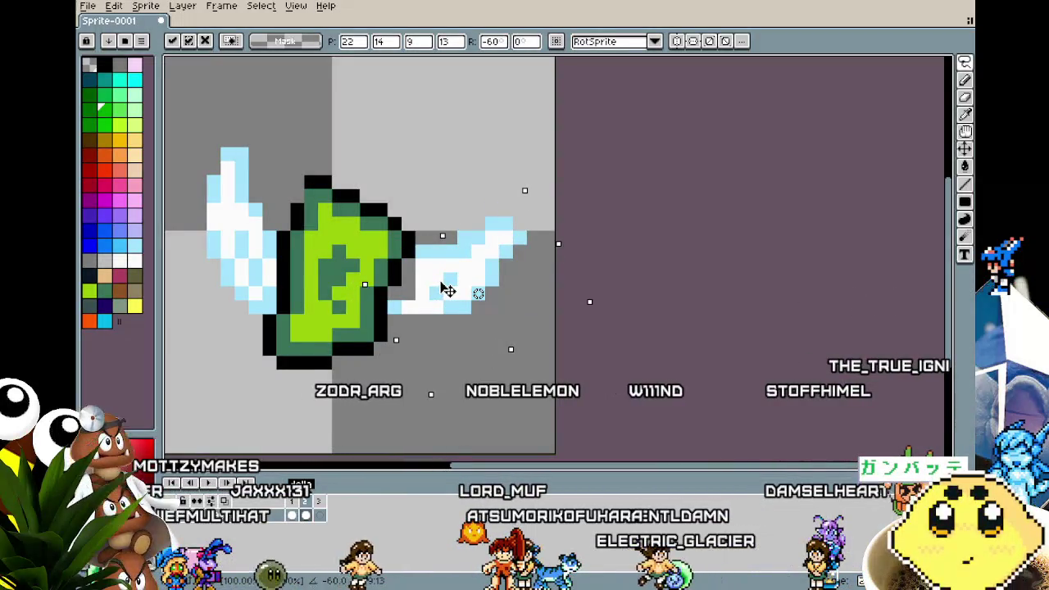
{"action": "key", "text": "Return"}
- Zoom in on the wing-body joint and sample the body colours to touch up its pixels
{"action": "key", "text": "v"}
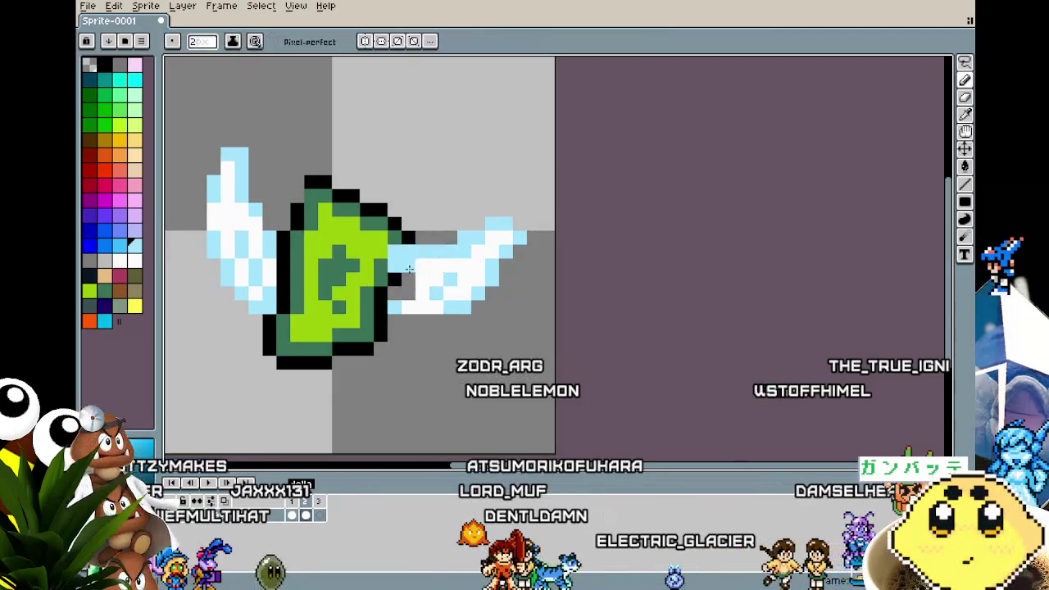
{"action": "key", "text": "b"}
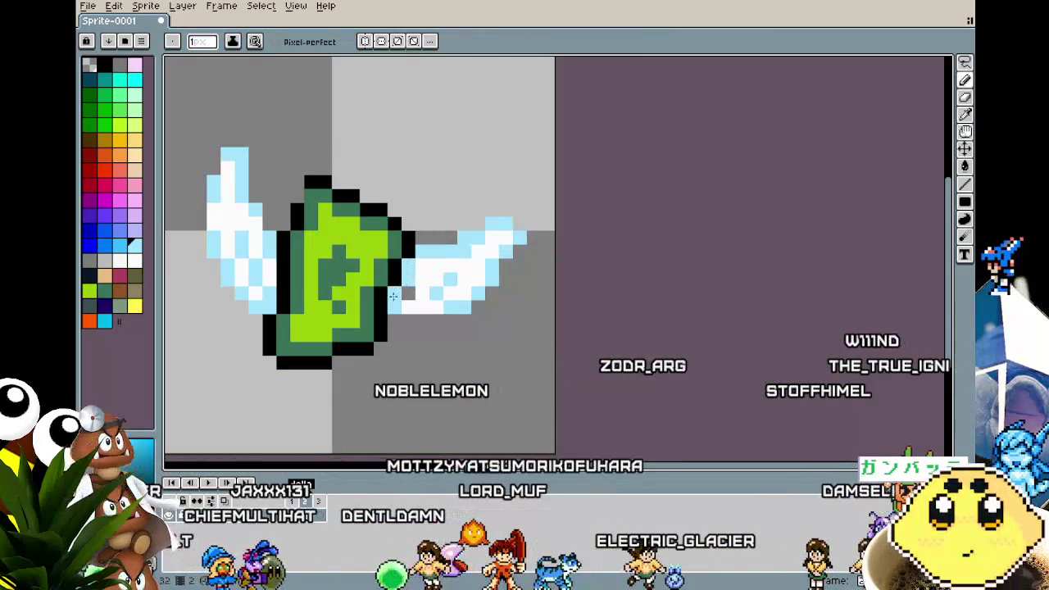
{"action": "scroll", "coordinate": [394, 296], "scroll_direction": "up", "scroll_amount": 1}
{"action": "scroll", "coordinate": [443, 271], "scroll_direction": "up", "scroll_amount": 1}
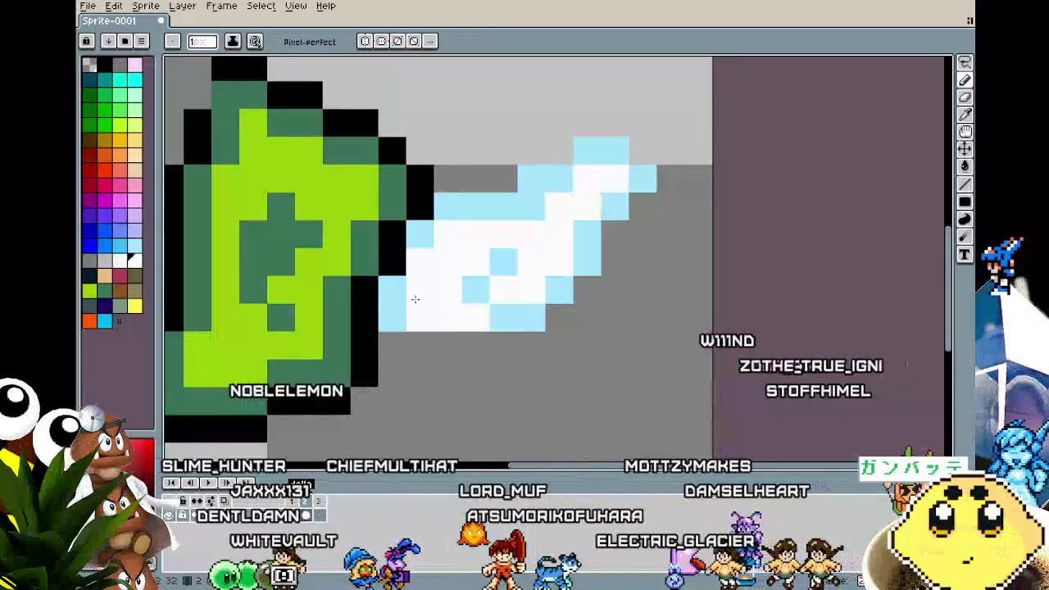
{"action": "scroll", "coordinate": [393, 328], "scroll_direction": "down", "scroll_amount": 5}
{"action": "scroll", "coordinate": [378, 371], "scroll_direction": "down", "scroll_amount": 1}
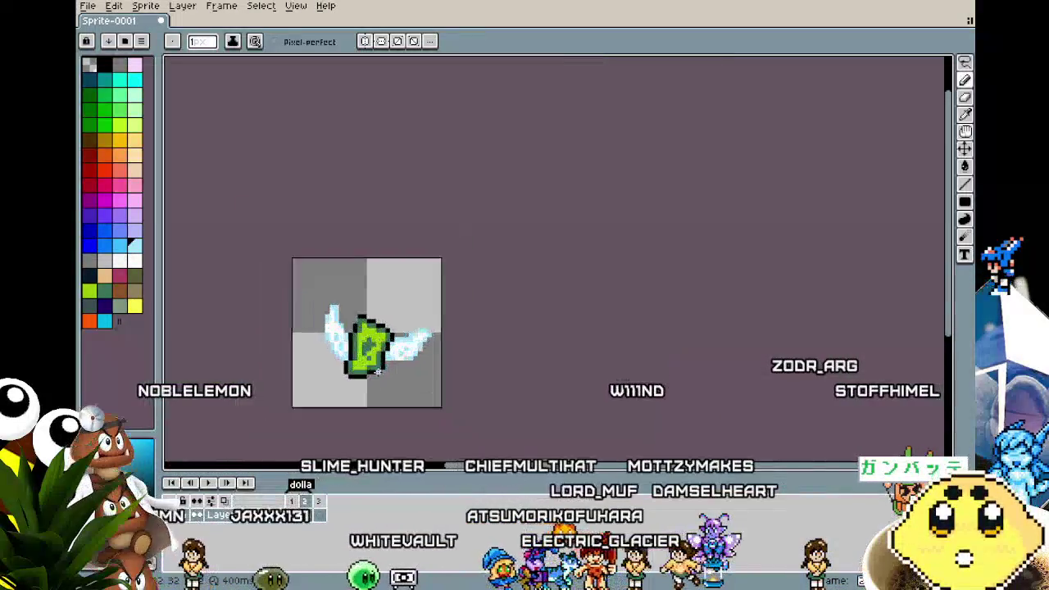
{"action": "scroll", "coordinate": [378, 371], "scroll_direction": "up", "scroll_amount": 3}
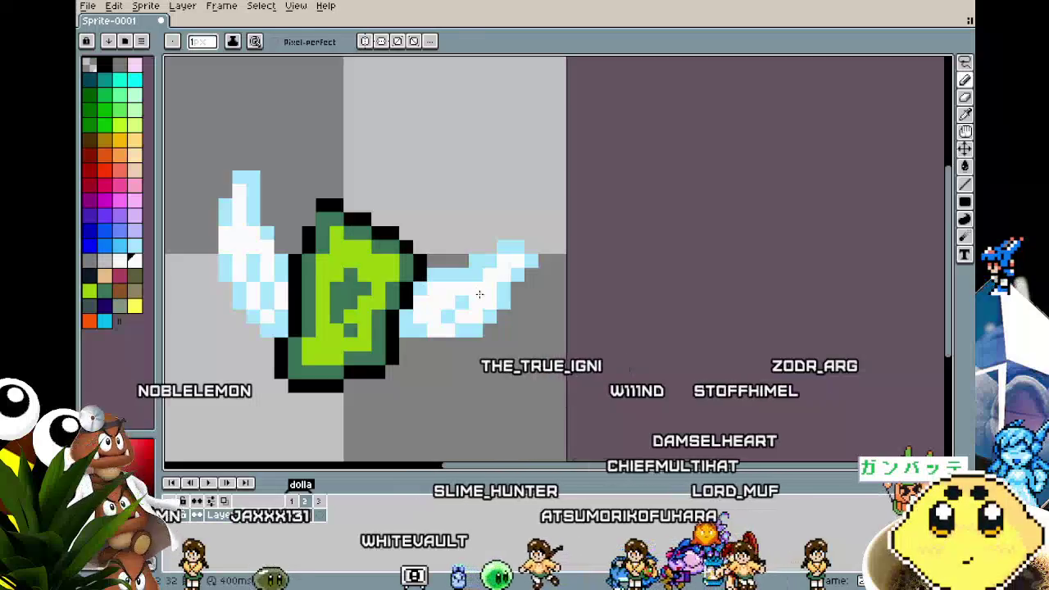
{"action": "scroll", "coordinate": [482, 296], "scroll_direction": "down", "scroll_amount": 3}
{"action": "scroll", "coordinate": [403, 370], "scroll_direction": "up", "scroll_amount": 3}
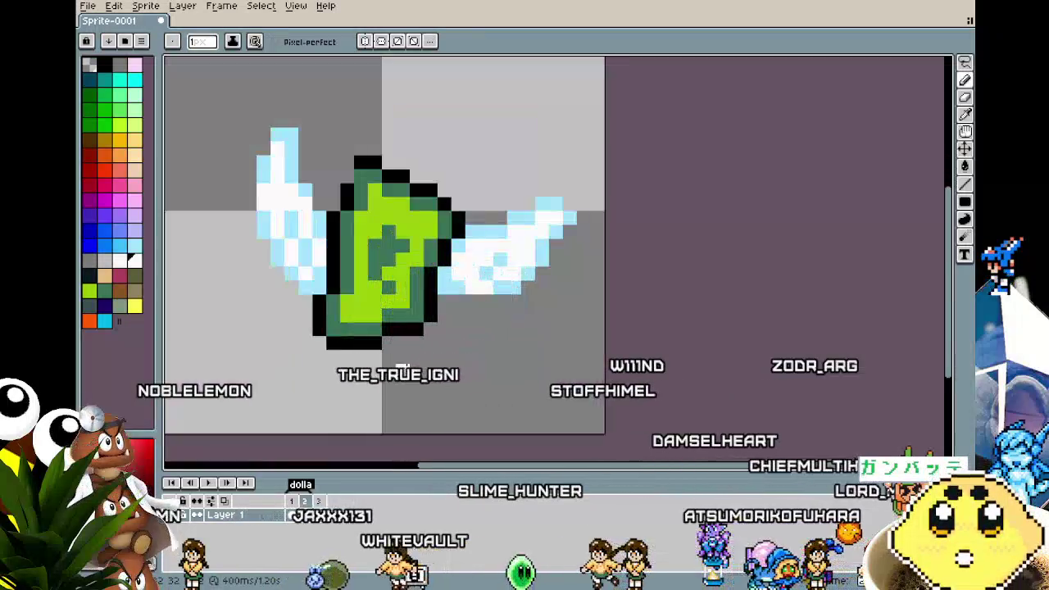
{"action": "scroll", "coordinate": [450, 283], "scroll_direction": "up", "scroll_amount": 1}
{"action": "key", "text": "i"}
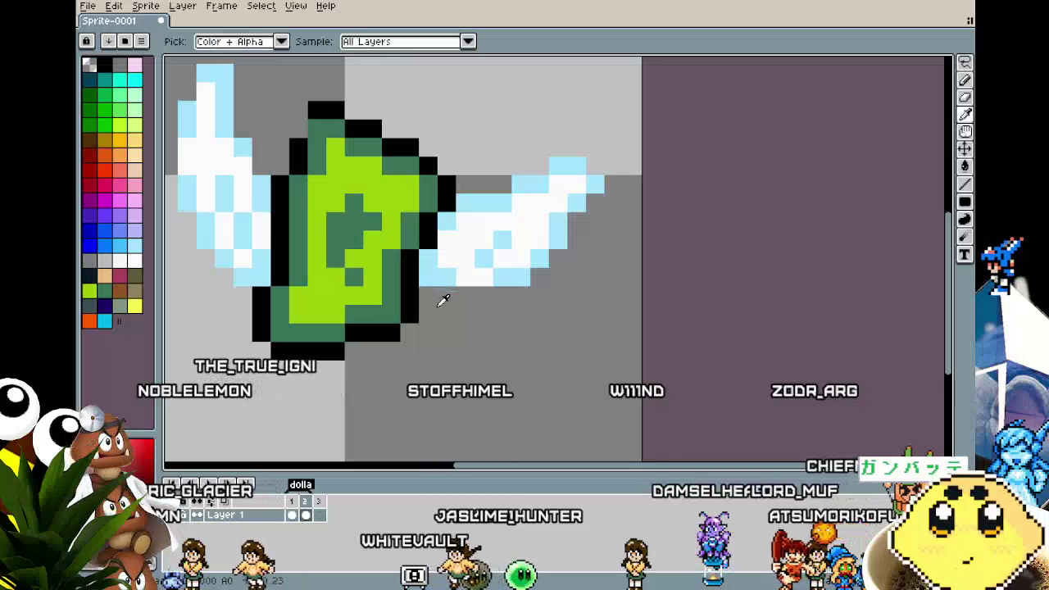
{"action": "key", "text": "b"}
- Zoom and pan across the sprite to review the cleaned outline between body and wing
{"action": "scroll", "coordinate": [480, 369], "scroll_direction": "down", "scroll_amount": 3}
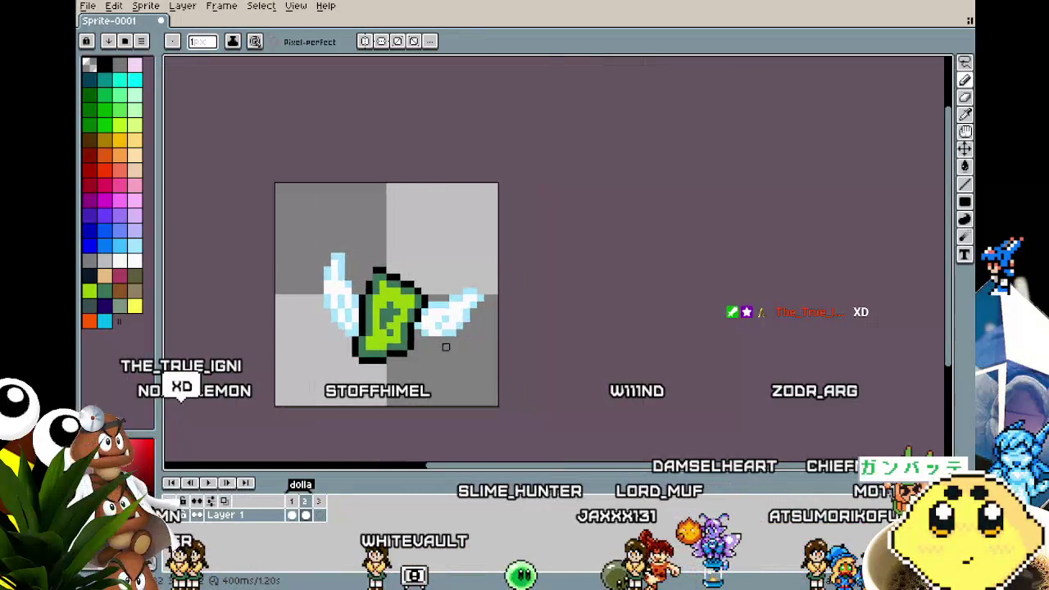
{"action": "scroll", "coordinate": [472, 369], "scroll_direction": "up", "scroll_amount": 3}
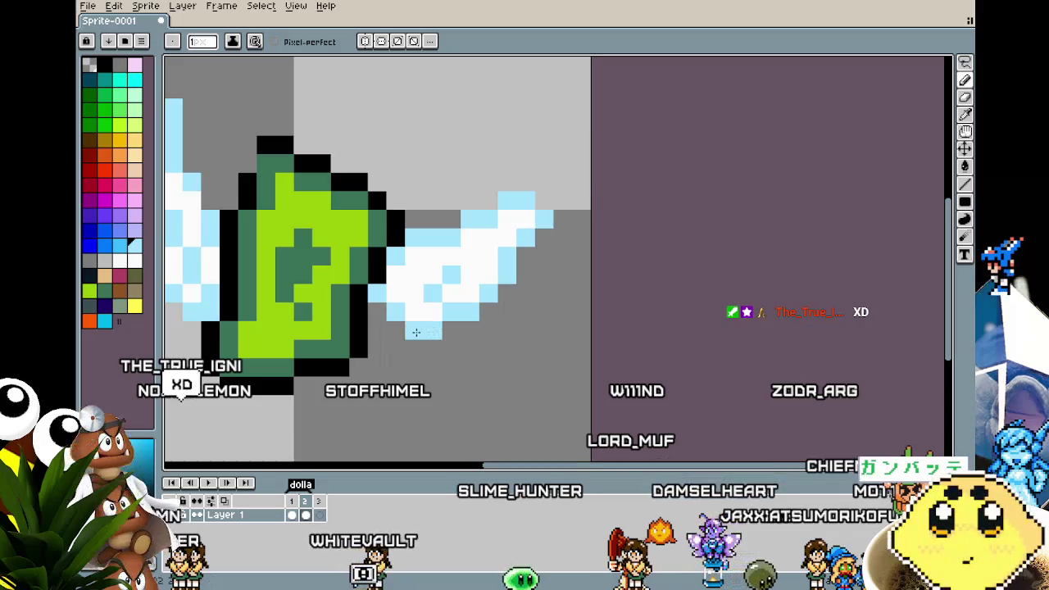
{"action": "scroll", "coordinate": [413, 344], "scroll_direction": "down", "scroll_amount": 3}
{"action": "scroll", "coordinate": [401, 371], "scroll_direction": "up", "scroll_amount": 2}
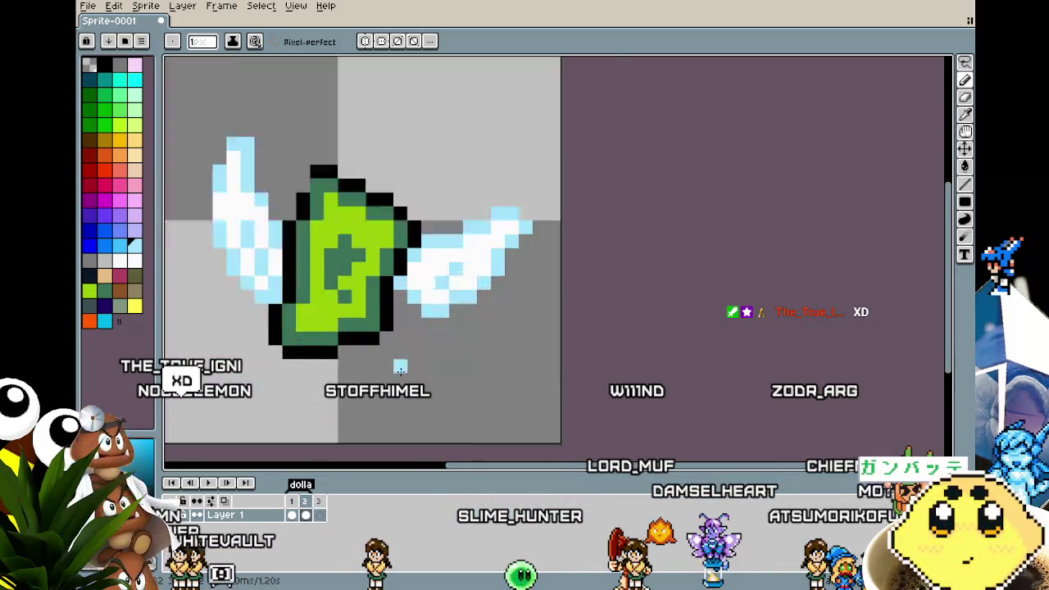
{"action": "scroll", "coordinate": [402, 277], "scroll_direction": "up", "scroll_amount": 1}
{"action": "scroll", "coordinate": [440, 295], "scroll_direction": "down", "scroll_amount": 2}
{"action": "scroll", "coordinate": [450, 380], "scroll_direction": "down", "scroll_amount": 1}
{"action": "mouse_move", "coordinate": [450, 379]}
{"action": "left_mouse_down"}
{"action": "mouse_move", "coordinate": [421, 374]}
{"action": "mouse_move", "coordinate": [443, 378]}
{"action": "left_mouse_up"}
{"action": "scroll", "coordinate": [413, 376], "scroll_direction": "up", "scroll_amount": 1}
{"action": "scroll", "coordinate": [394, 332], "scroll_direction": "up", "scroll_amount": 1}
{"action": "left_click_drag", "start_coordinate": [366, 346], "coordinate": [366, 380]}
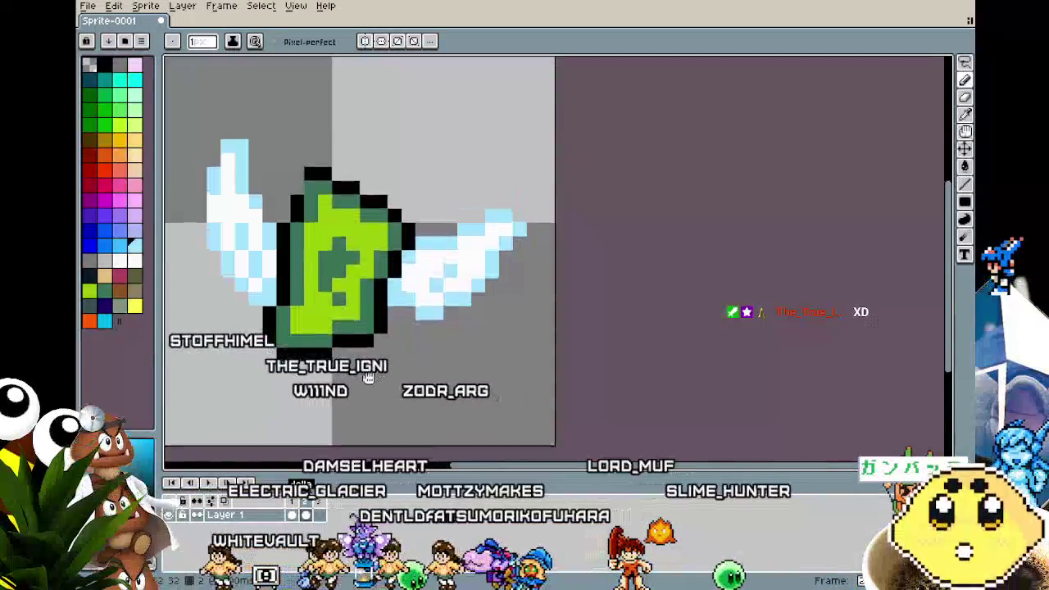
{"action": "key", "text": "m"}
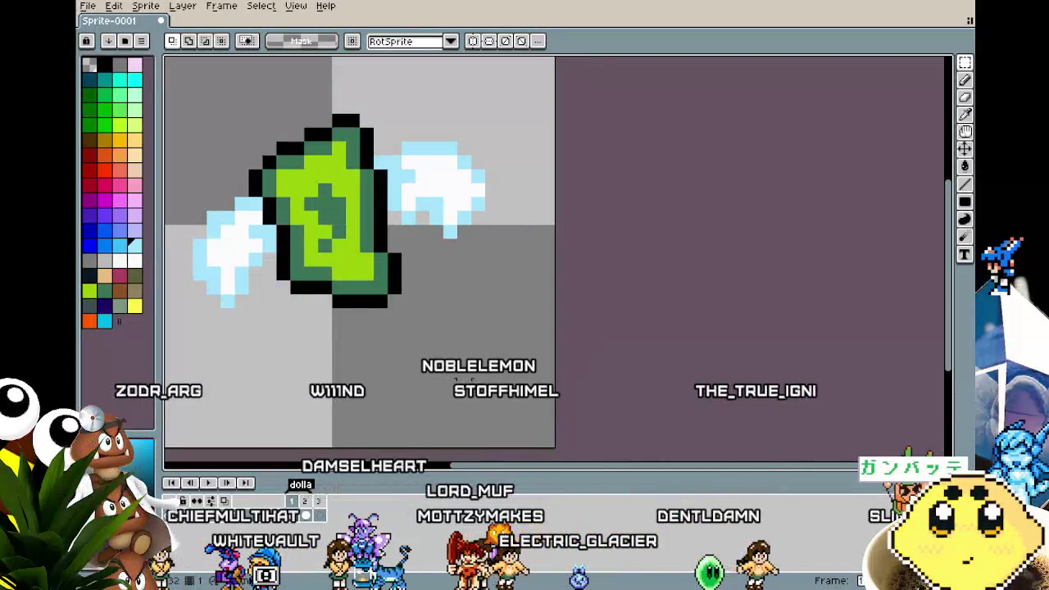
- Move the lower-left wing and a right-wing piece downward, then line the left wing's top in light blue
{"action": "left_click_drag", "start_coordinate": [455, 378], "coordinate": [497, 383]}
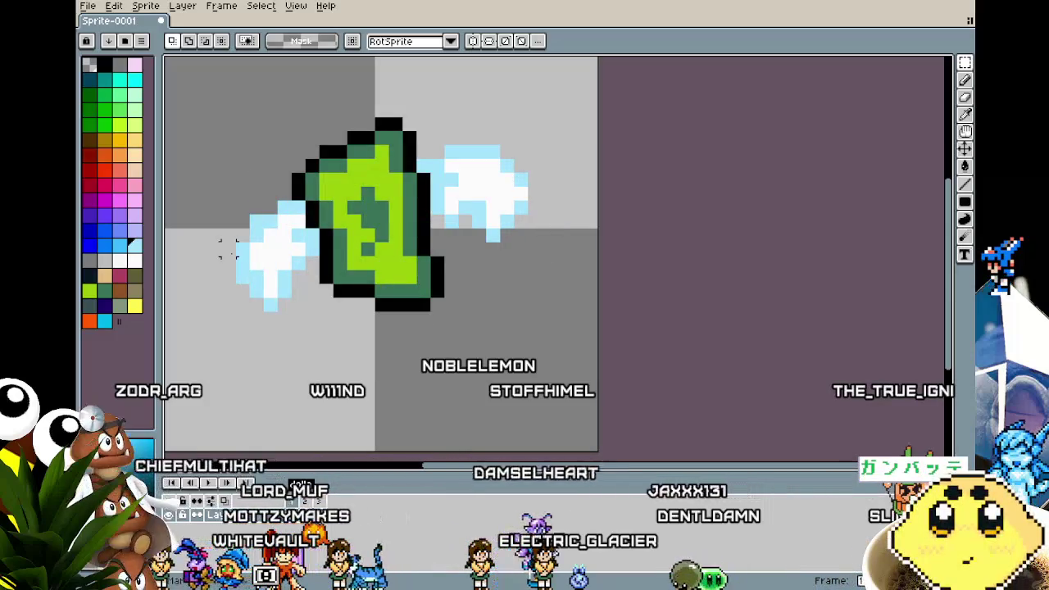
{"action": "left_click_drag", "start_coordinate": [297, 330], "coordinate": [270, 331]}
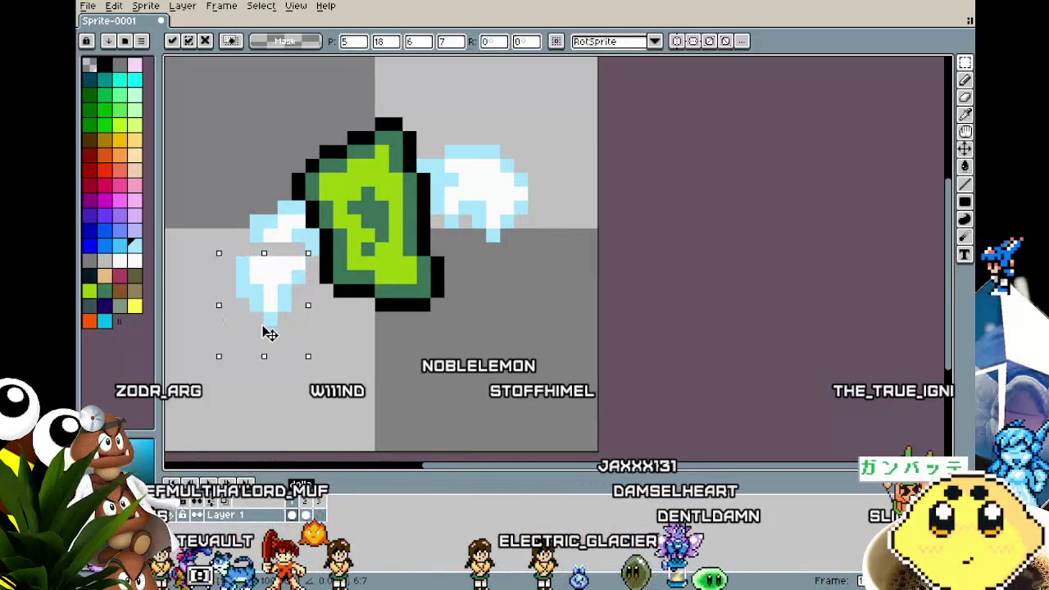
{"action": "left_click", "coordinate": [480, 209]}
{"action": "left_click_drag", "start_coordinate": [513, 238], "coordinate": [512, 280]}
{"action": "left_click", "coordinate": [576, 263]}
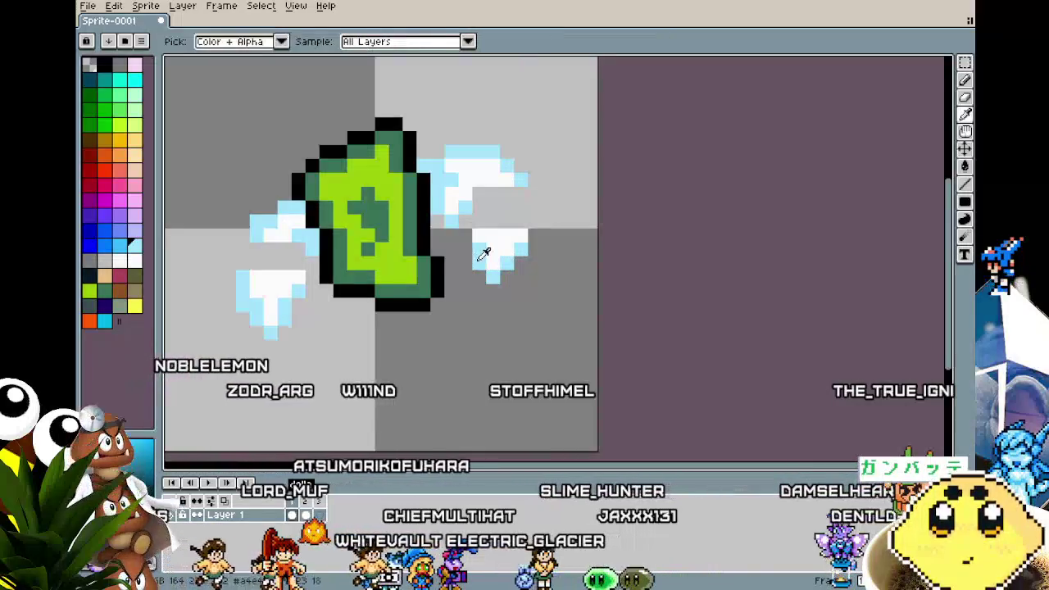
{"action": "key", "text": "b"}
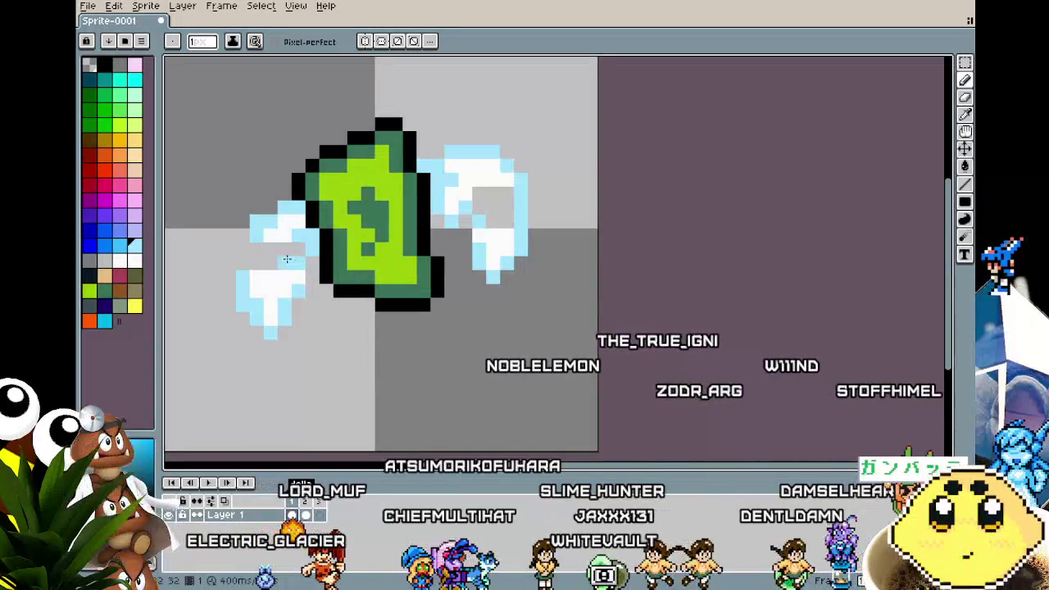
{"action": "left_click_drag", "start_coordinate": [291, 260], "coordinate": [248, 258]}
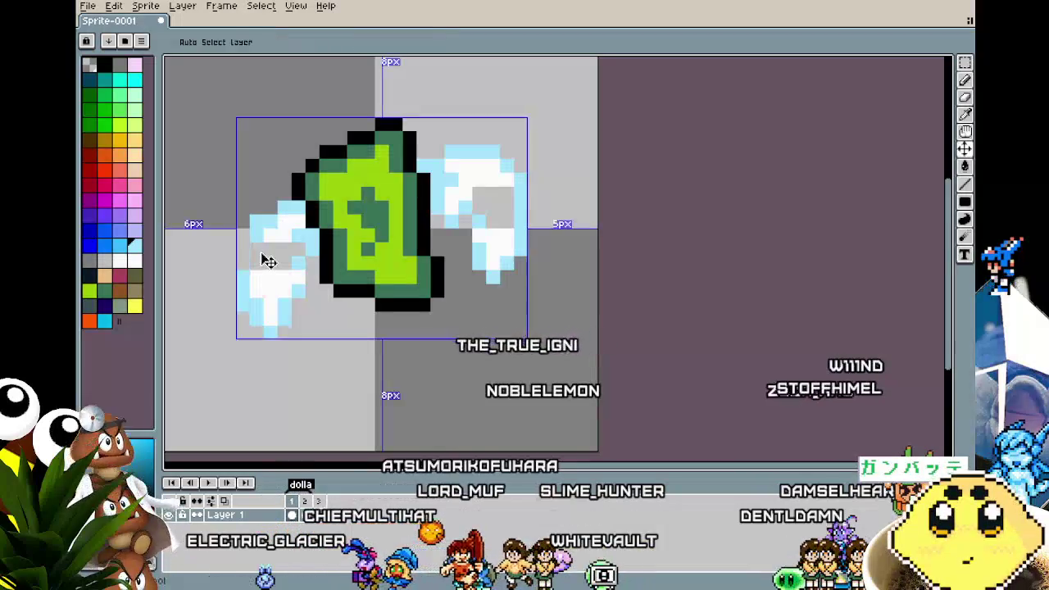
- Erase the inner light-blue pixels of the right wing
{"action": "key", "text": "g"}
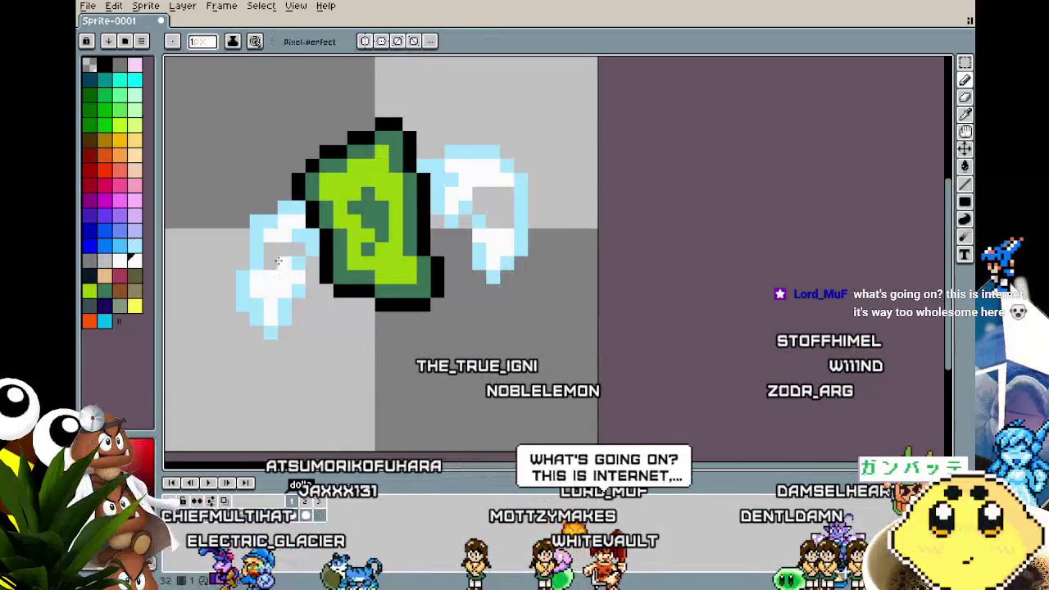
{"action": "left_click_drag", "start_coordinate": [375, 320], "coordinate": [332, 327]}
{"action": "key", "text": "e"}
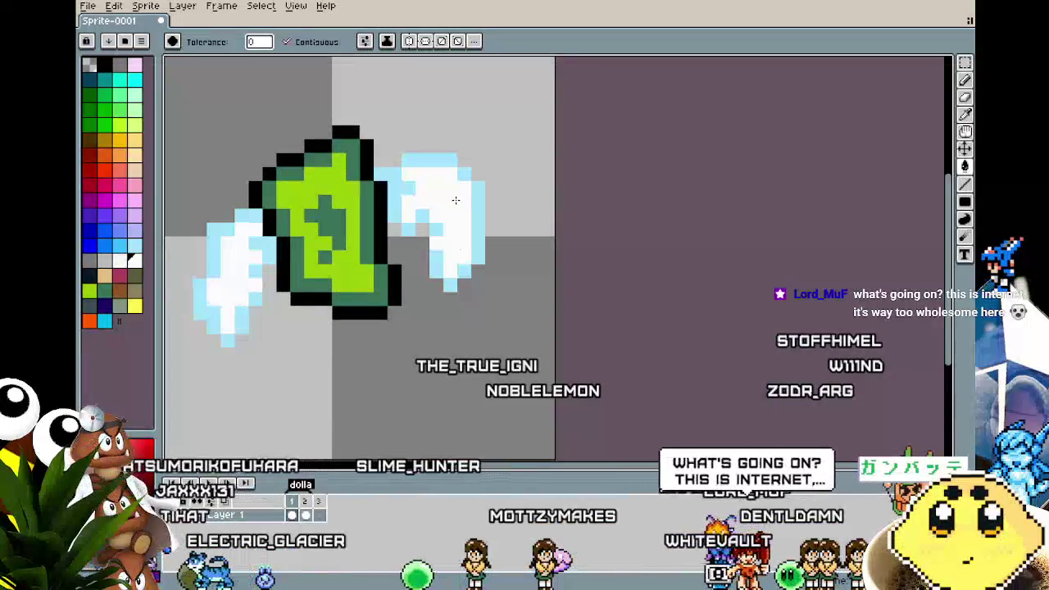
{"action": "left_click_drag", "start_coordinate": [389, 197], "coordinate": [437, 258]}
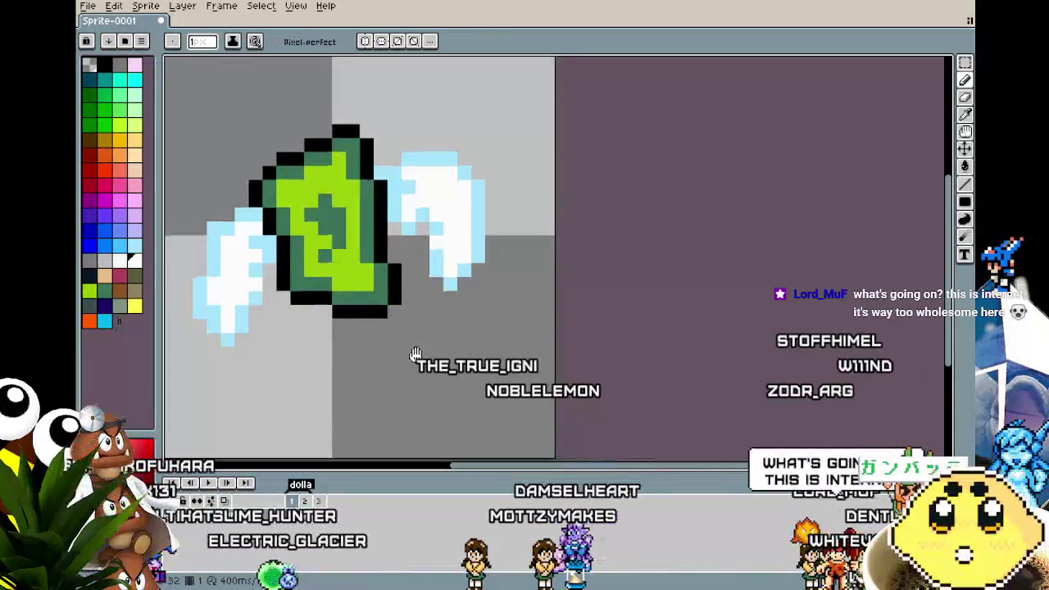
{"action": "left_click_drag", "start_coordinate": [416, 354], "coordinate": [444, 329]}
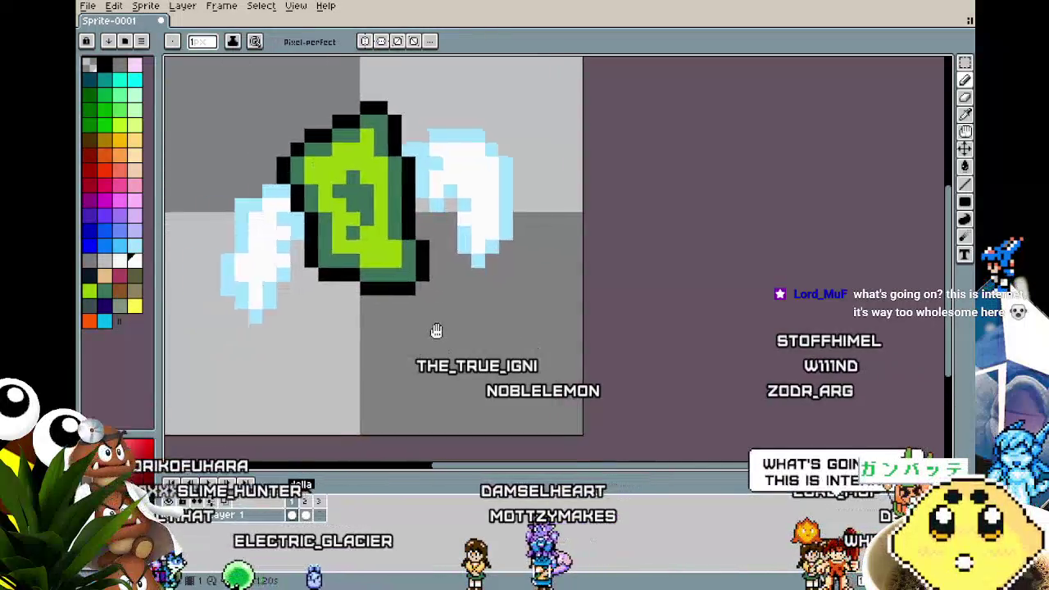
- Repaint the left wing's edge in light blue and white, extending its tip further downward
{"action": "left_click", "coordinate": [492, 248], "text": "alt"}
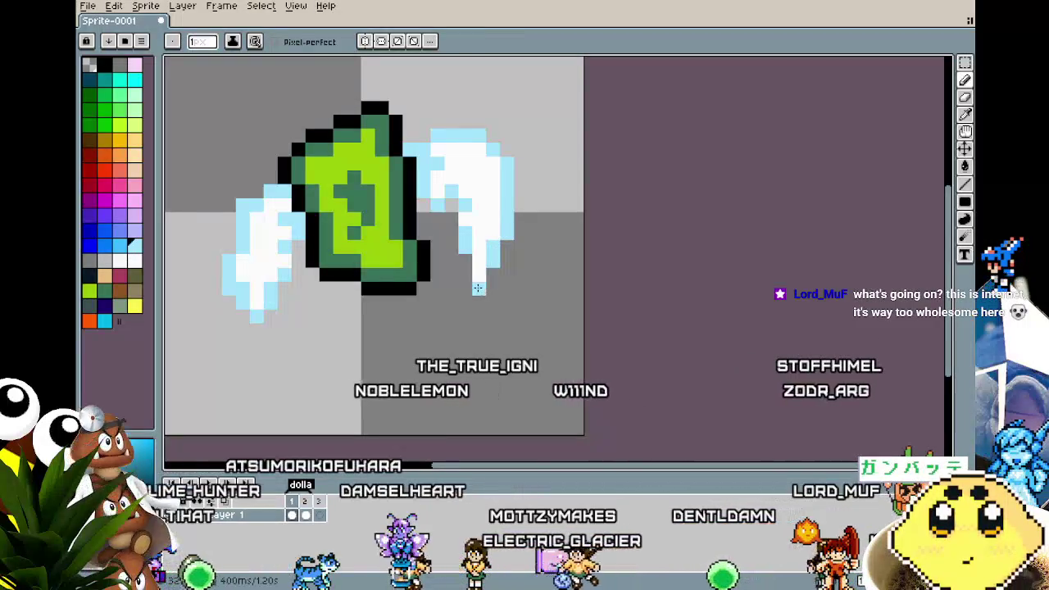
{"action": "left_click", "coordinate": [492, 227], "text": "alt"}
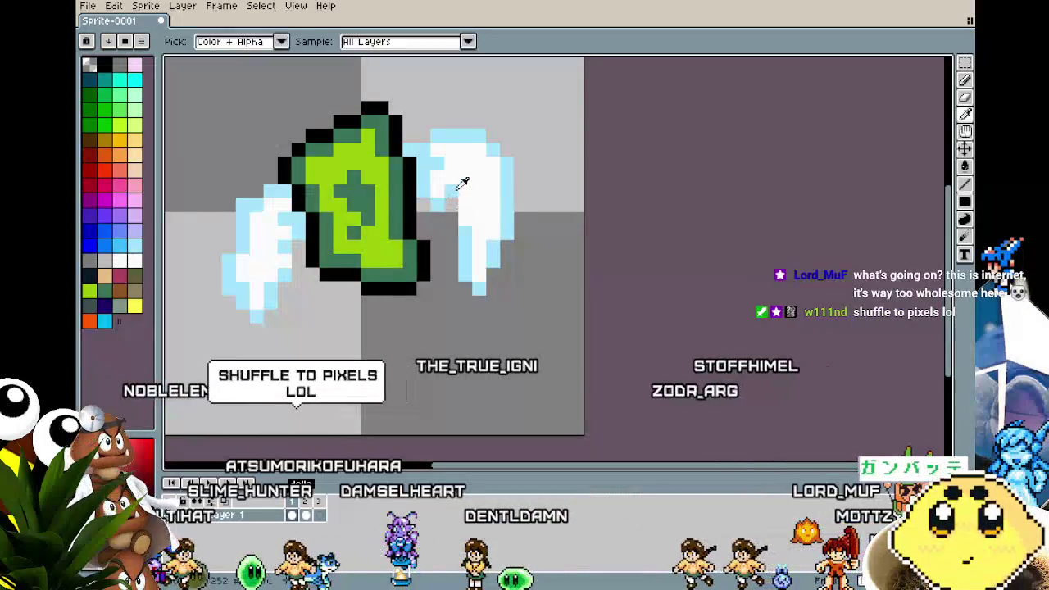
{"action": "key", "text": "alt"}
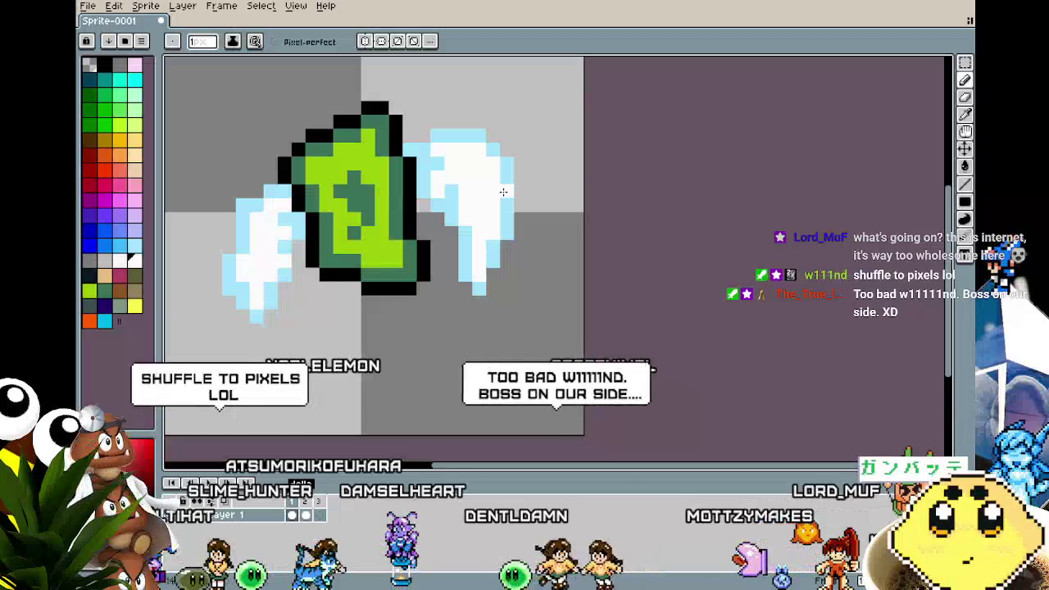
{"action": "mouse_move", "coordinate": [434, 330]}
{"action": "left_mouse_down"}
{"action": "mouse_move", "coordinate": [412, 339]}
{"action": "mouse_move", "coordinate": [433, 344]}
{"action": "left_mouse_up"}
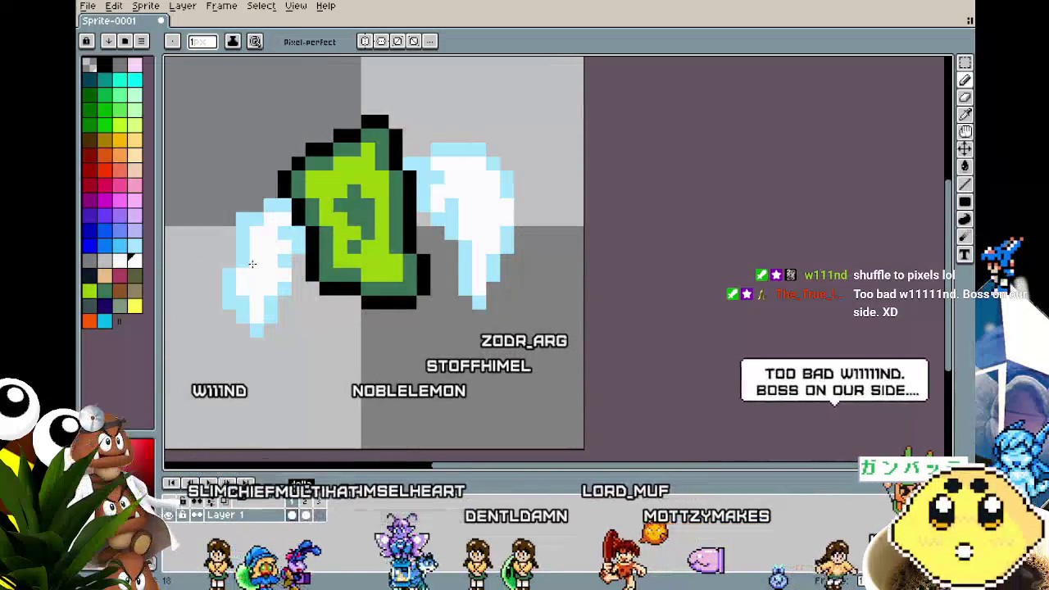
{"action": "key", "text": "alt"}
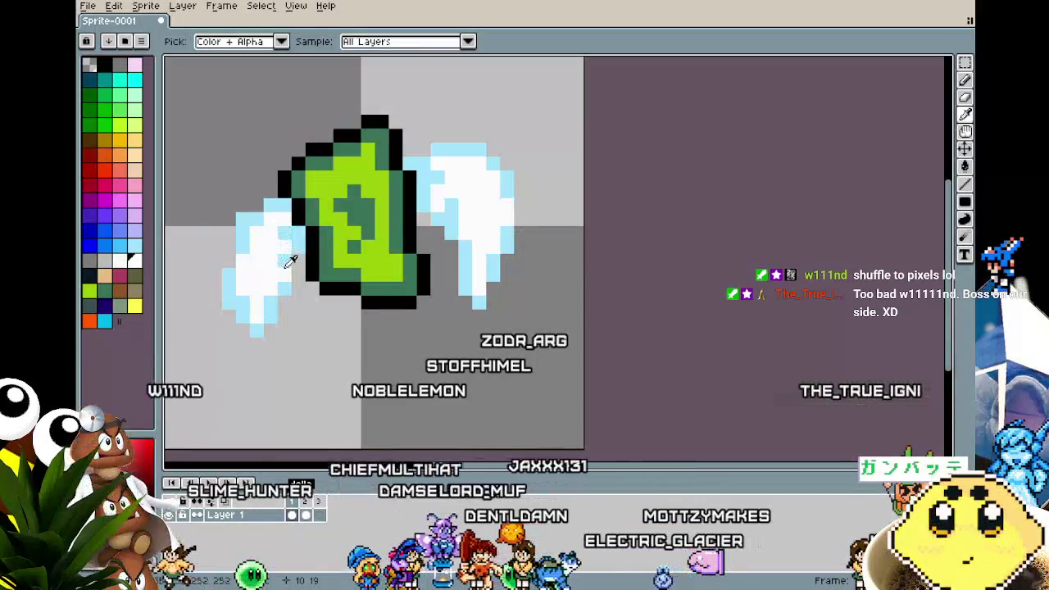
{"action": "left_click", "coordinate": [287, 261], "text": "alt"}
{"action": "left_click_drag", "start_coordinate": [287, 271], "coordinate": [285, 250]}
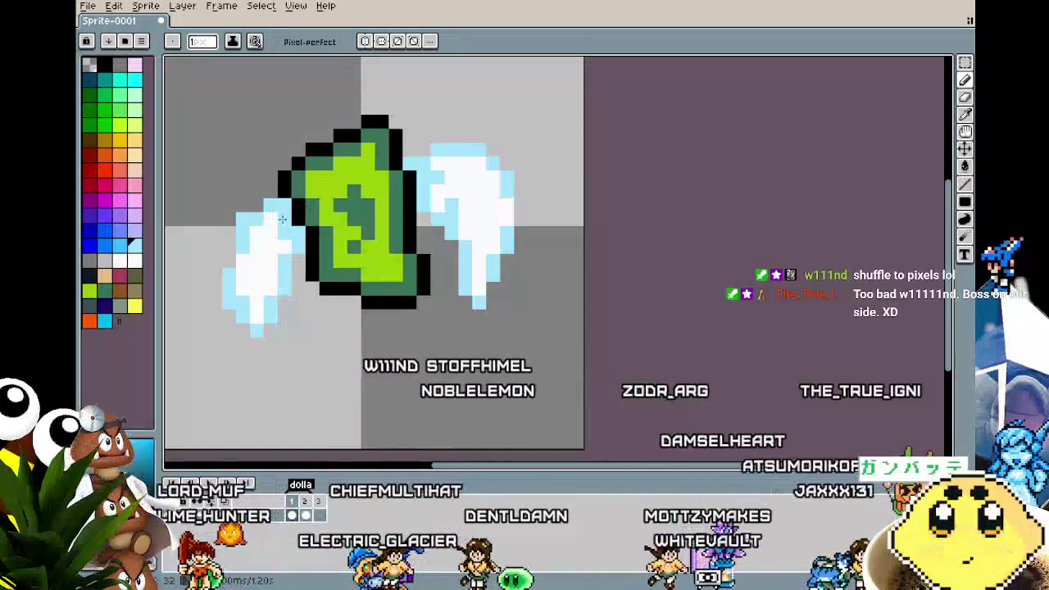
{"action": "left_click", "coordinate": [269, 287], "text": "alt"}
{"action": "left_click", "coordinate": [258, 330]}
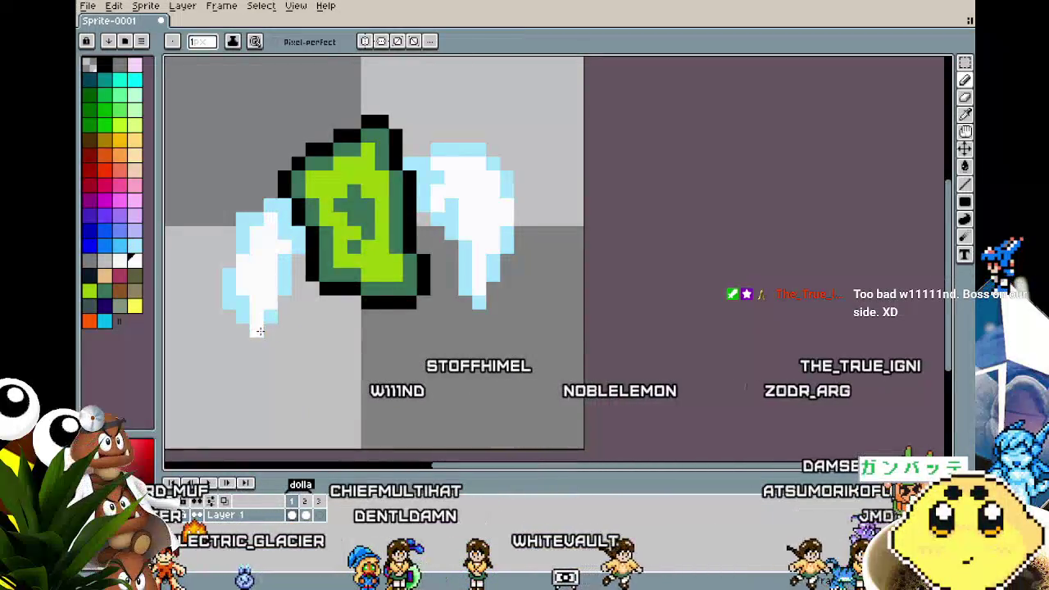
{"action": "left_click", "coordinate": [245, 318], "text": "alt"}
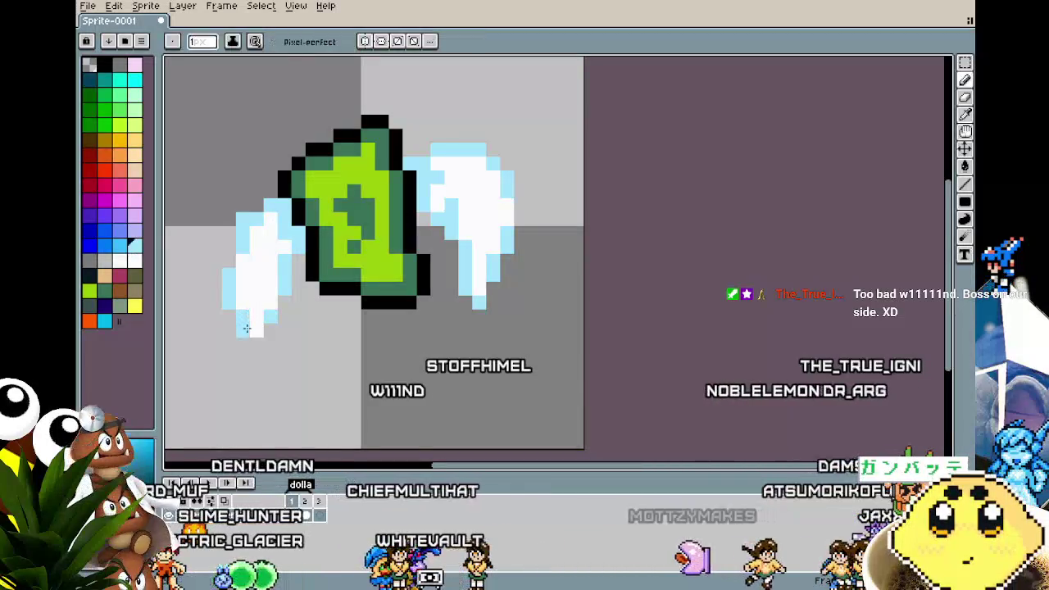
{"action": "left_click_drag", "start_coordinate": [255, 331], "coordinate": [251, 346]}
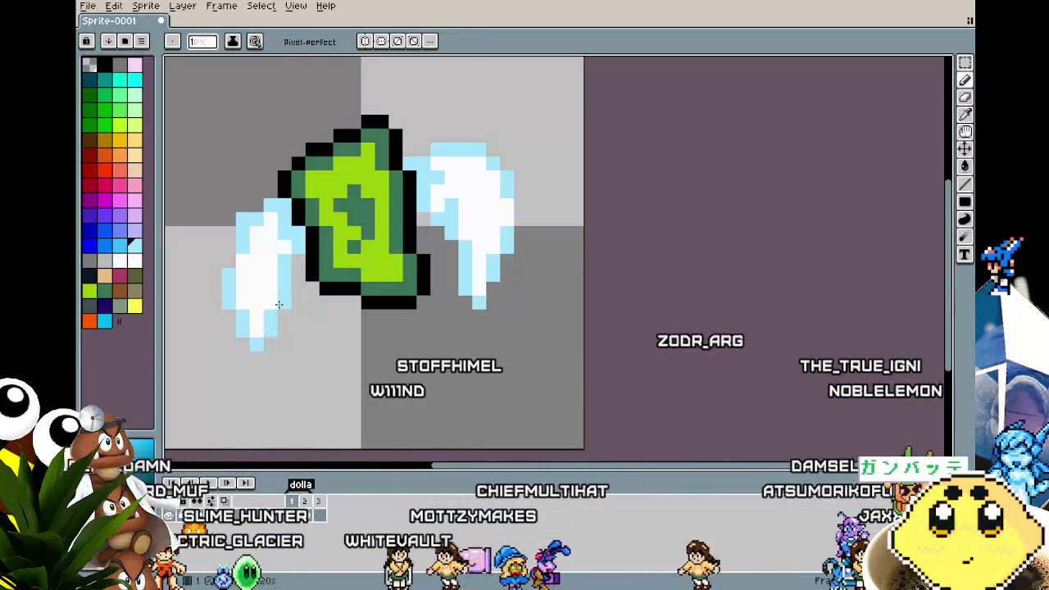
- Show frame 2 of the sprite and zoom around its alternate wing pose
{"action": "scroll", "coordinate": [270, 409], "scroll_direction": "down", "scroll_amount": 3}
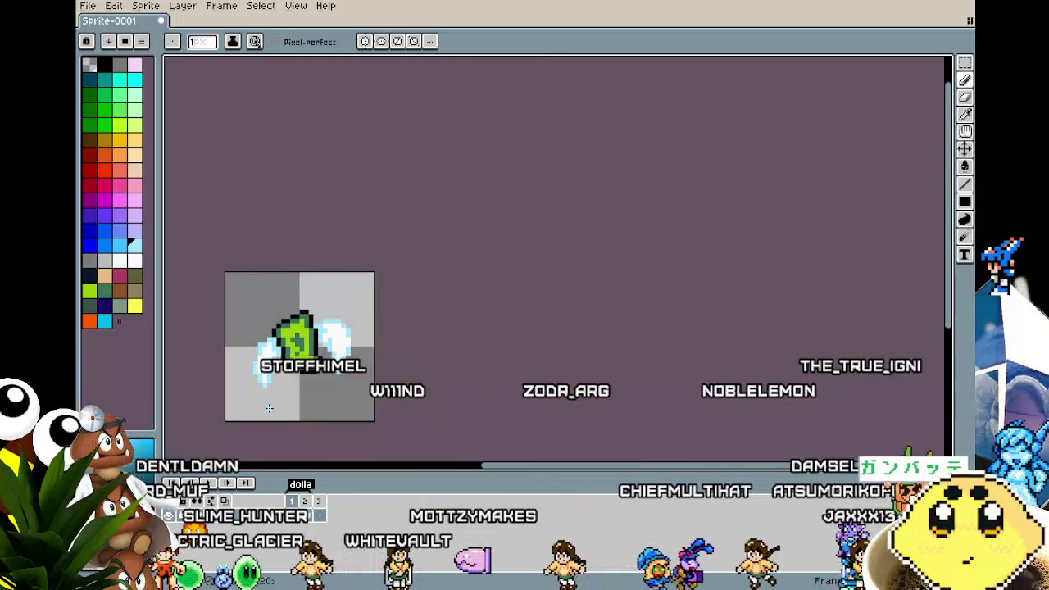
{"action": "scroll", "coordinate": [268, 407], "scroll_direction": "up", "scroll_amount": 3}
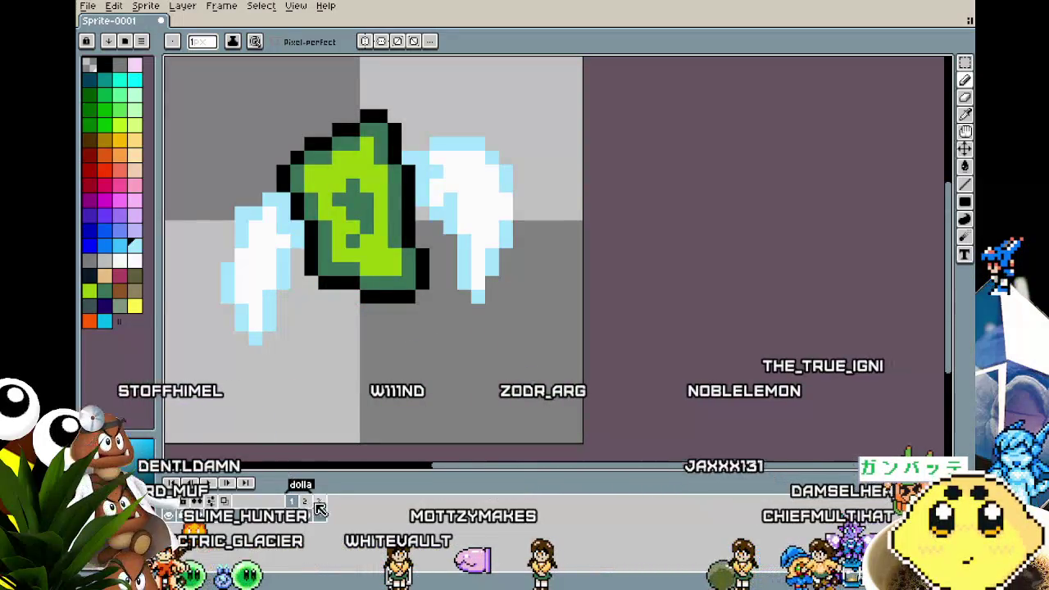
{"action": "left_click", "coordinate": [308, 502]}
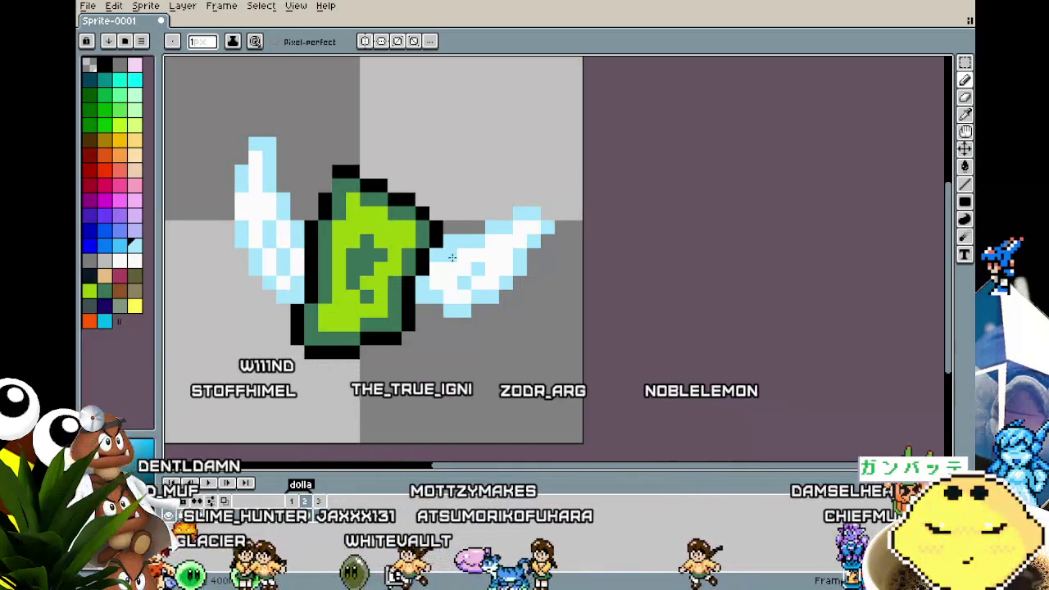
{"action": "scroll", "coordinate": [361, 451], "scroll_direction": "down", "scroll_amount": 1}
{"action": "scroll", "coordinate": [387, 437], "scroll_direction": "up", "scroll_amount": 1}
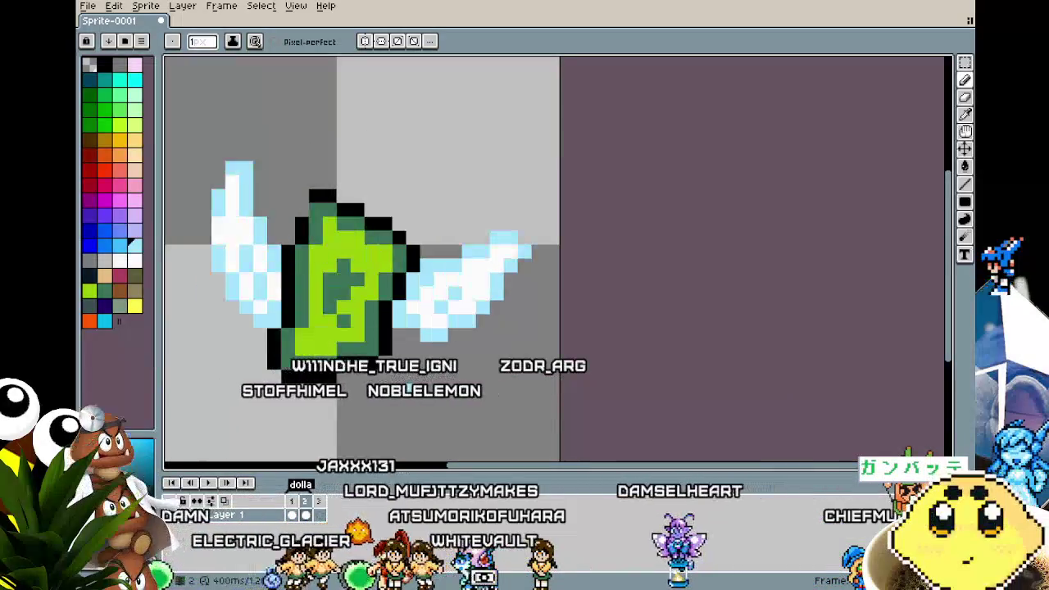
{"action": "scroll", "coordinate": [418, 393], "scroll_direction": "down", "scroll_amount": 3}
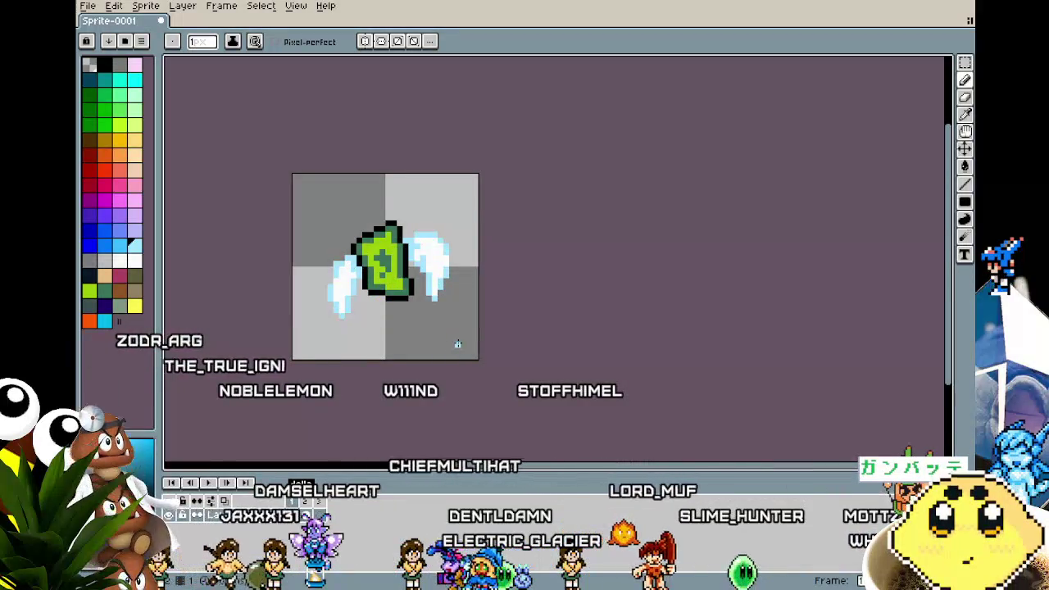
{"action": "scroll", "coordinate": [461, 305], "scroll_direction": "up", "scroll_amount": 2}
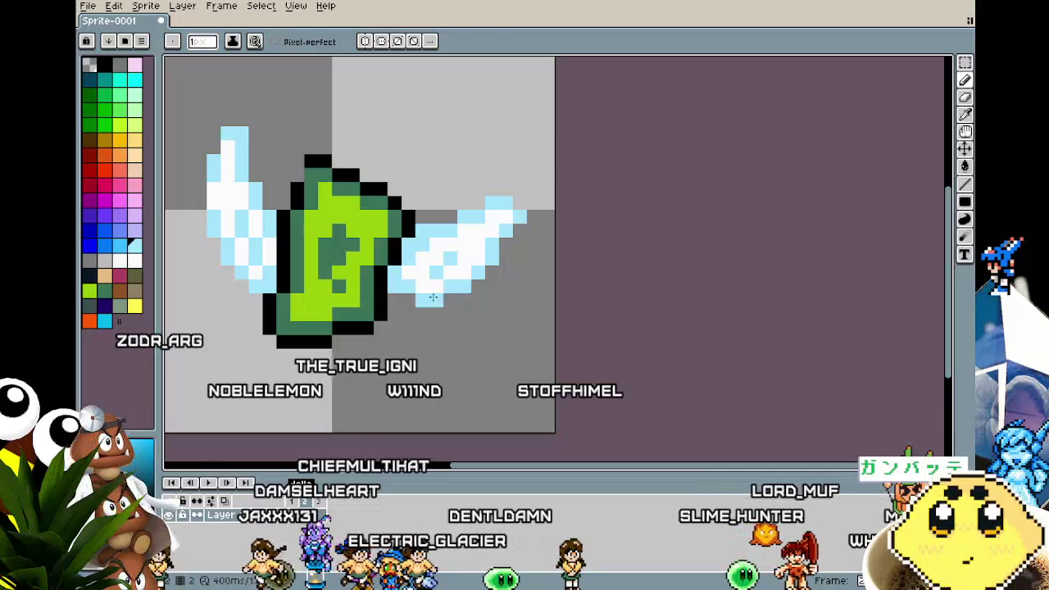
- Move the right wing up and to the right, then select and nudge the left wing
{"action": "mouse_move", "coordinate": [417, 182]}
{"action": "left_mouse_down"}
{"action": "mouse_move", "coordinate": [496, 234]}
{"action": "mouse_move", "coordinate": [557, 324]}
{"action": "left_mouse_up"}
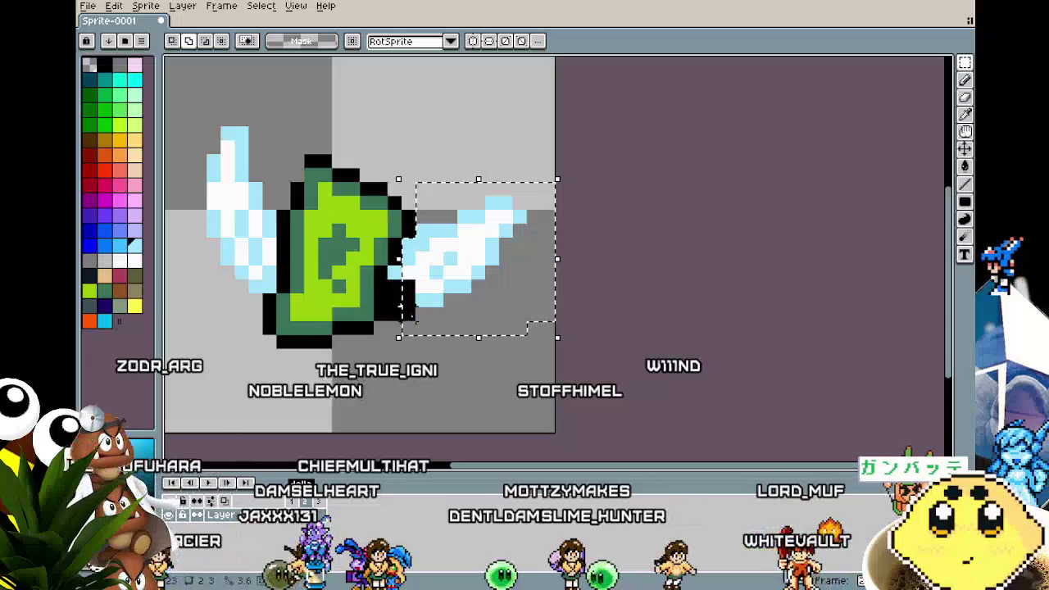
{"action": "left_click_drag", "start_coordinate": [402, 277], "coordinate": [416, 263]}
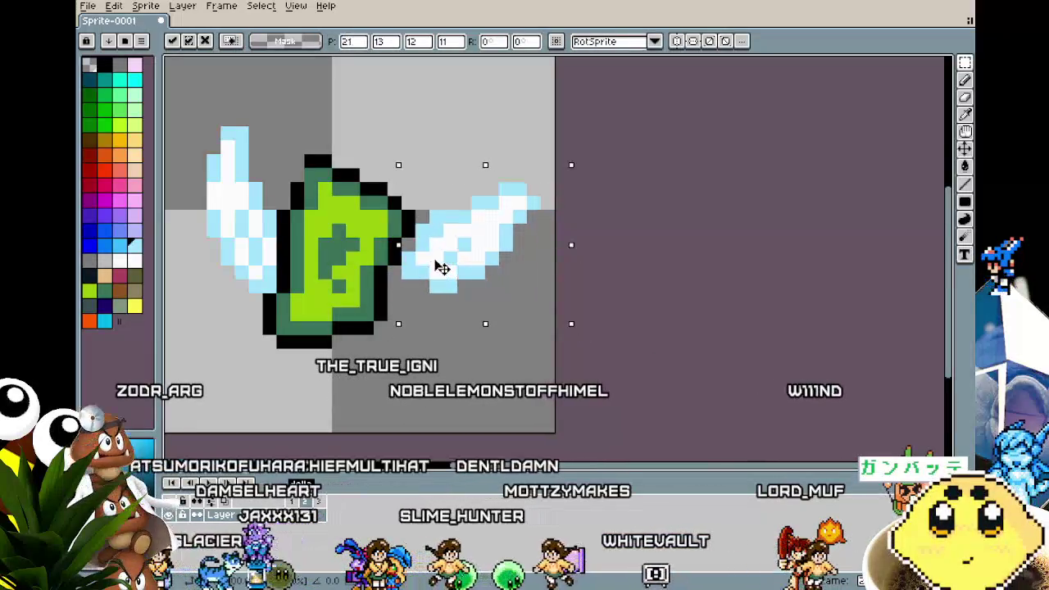
{"action": "mouse_move", "coordinate": [174, 107]}
{"action": "left_mouse_down"}
{"action": "mouse_move", "coordinate": [276, 279]}
{"action": "mouse_move", "coordinate": [238, 277]}
{"action": "mouse_move", "coordinate": [254, 277]}
{"action": "left_mouse_up"}
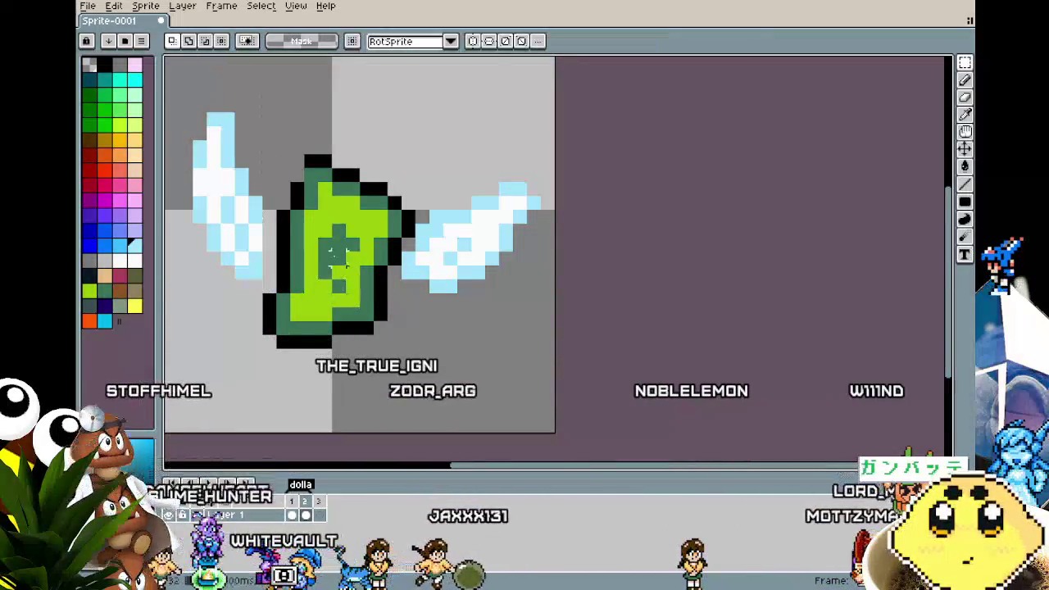
{"action": "key", "text": "b"}
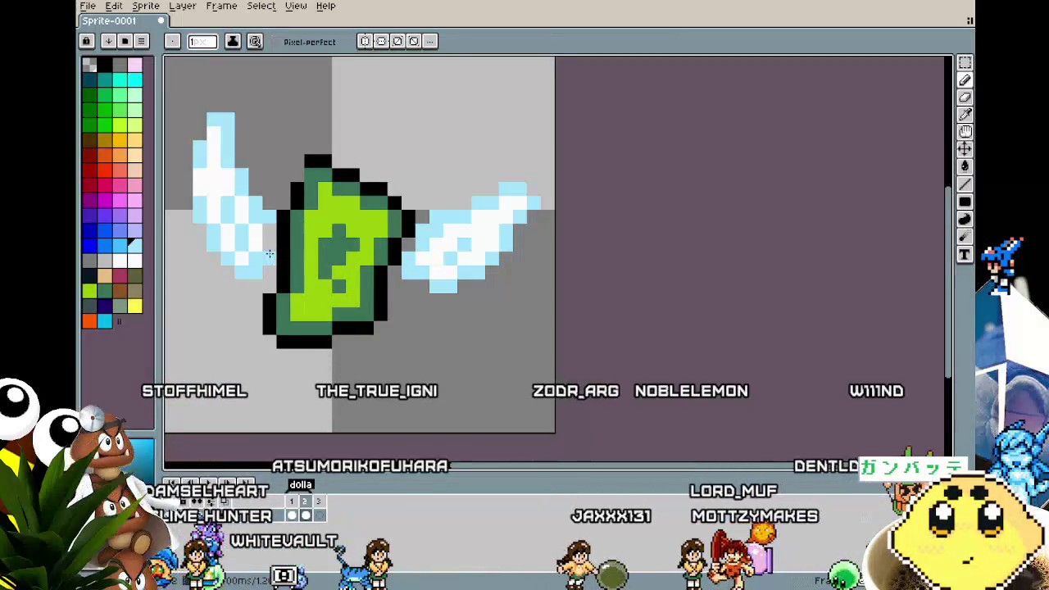
- Recolour the right wing's tip with light blue and white, then play the flapping animation
{"action": "left_click", "coordinate": [263, 227], "text": "alt"}
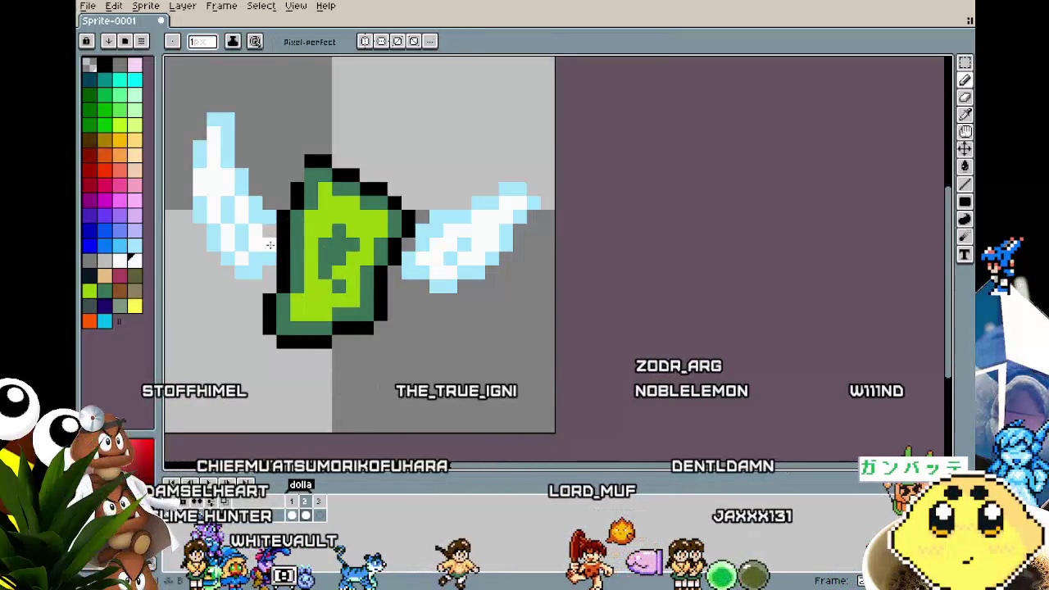
{"action": "left_click", "coordinate": [418, 228], "text": "alt"}
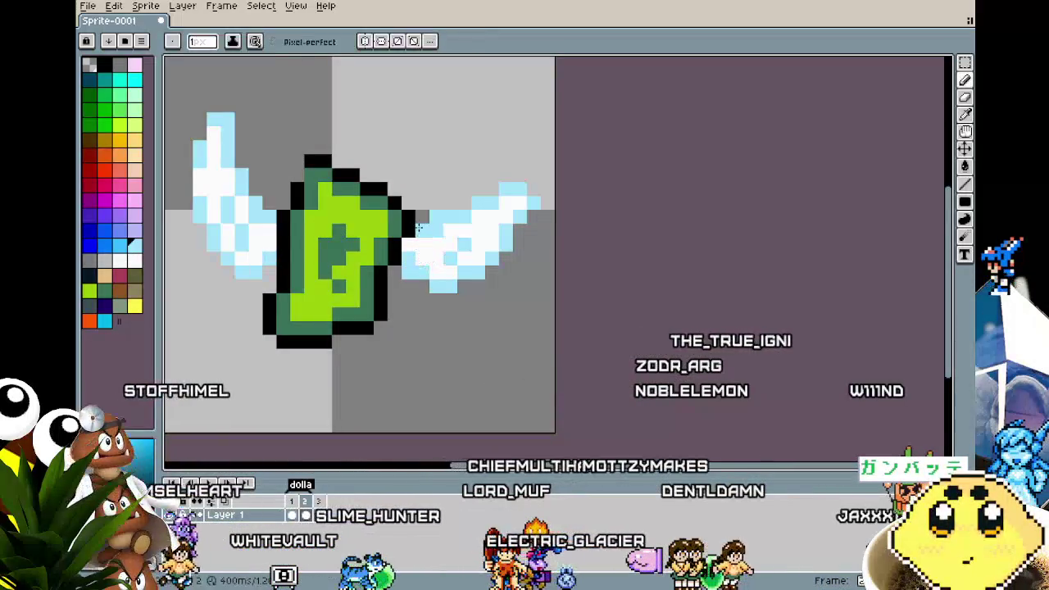
{"action": "scroll", "coordinate": [434, 291], "scroll_direction": "down", "scroll_amount": 3}
{"action": "scroll", "coordinate": [434, 291], "scroll_direction": "up", "scroll_amount": 1}
{"action": "scroll", "coordinate": [498, 226], "scroll_direction": "up", "scroll_amount": 2}
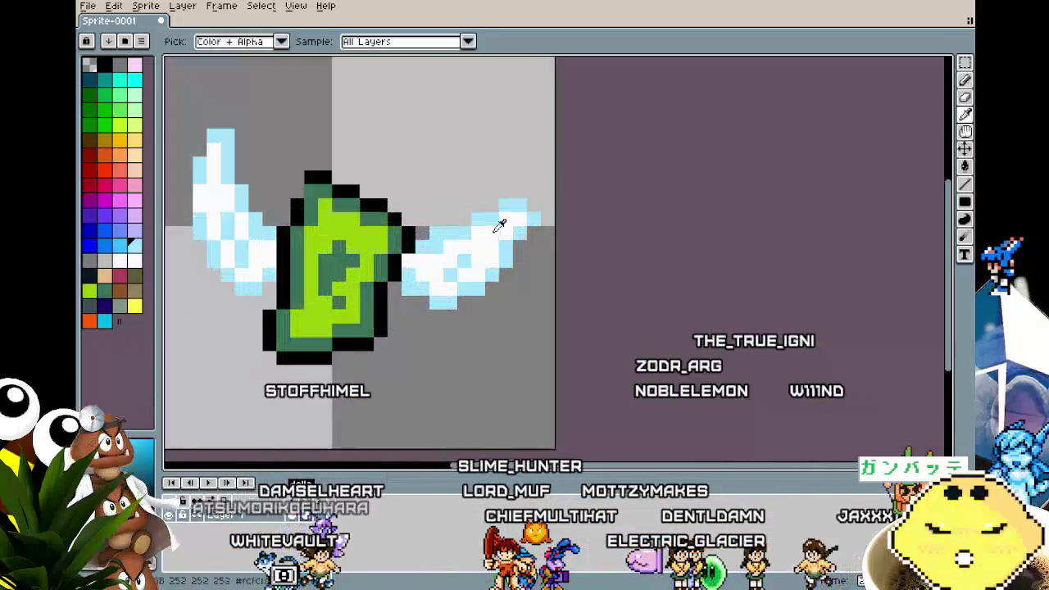
{"action": "left_click", "coordinate": [528, 224], "text": "alt"}
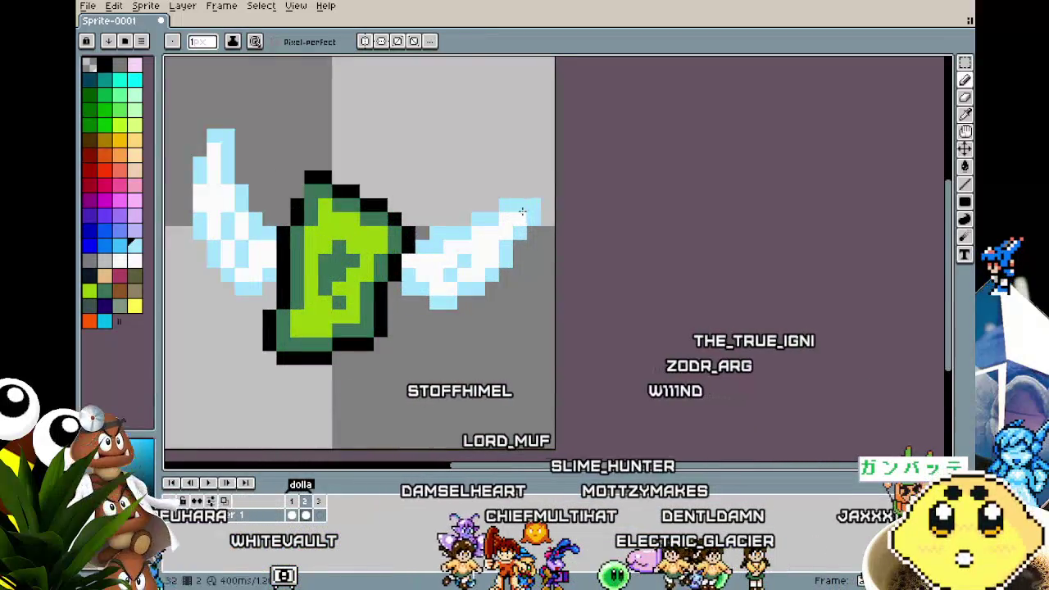
{"action": "left_click", "coordinate": [527, 207], "text": "alt"}
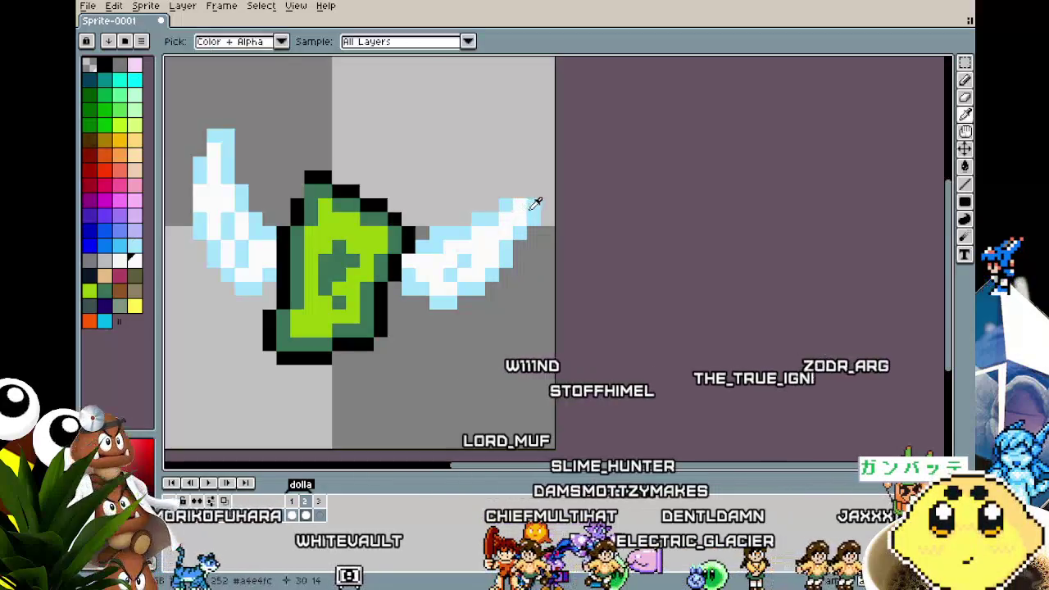
{"action": "scroll", "coordinate": [492, 304], "scroll_direction": "down", "scroll_amount": 2}
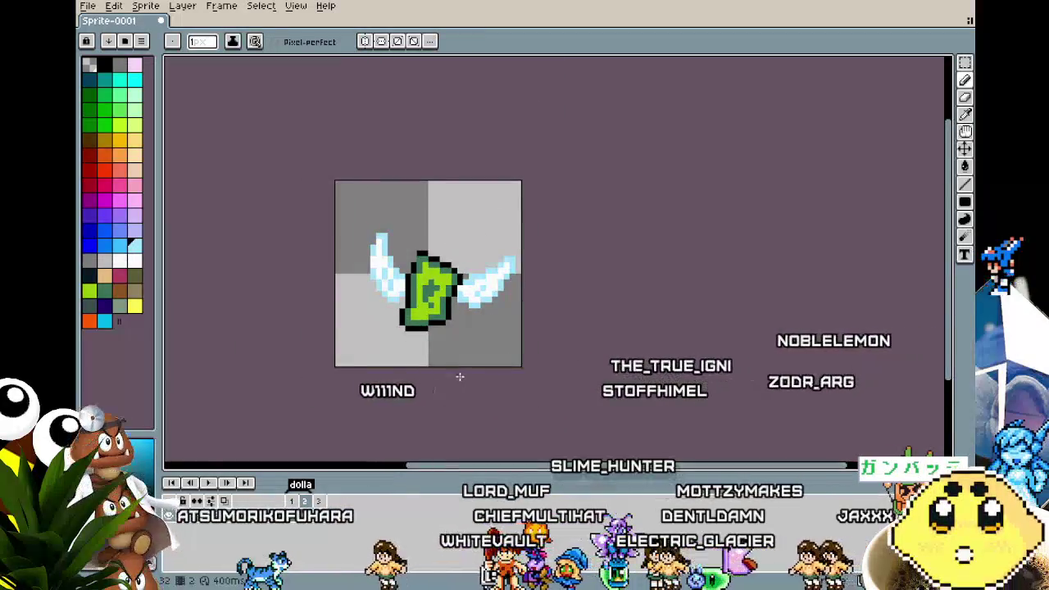
{"action": "key", "text": "Return"}
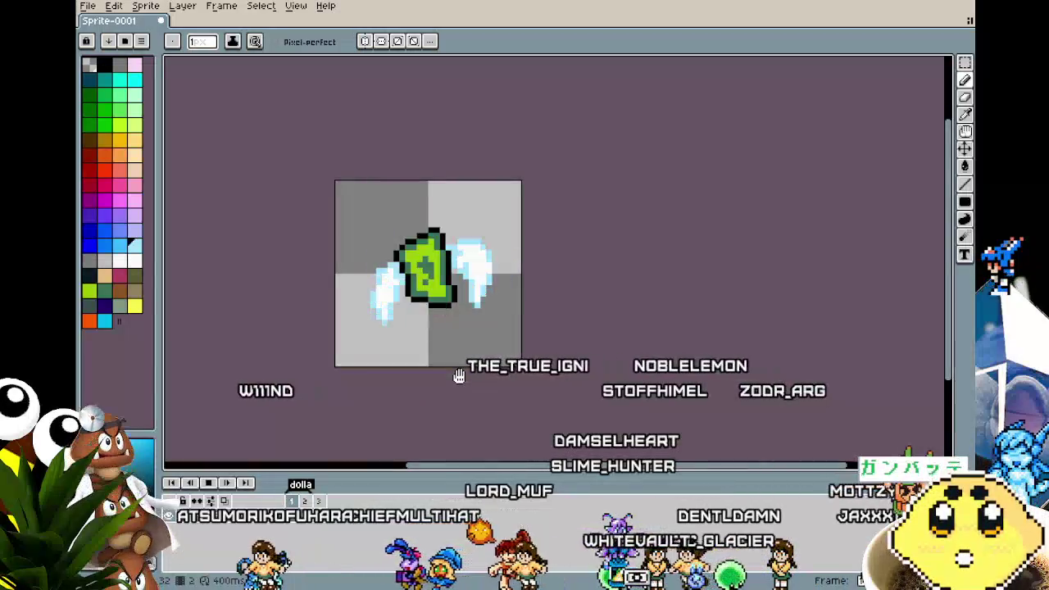
- Move the winged money up 4 px in one frame and down 7 px in the next
{"action": "key", "text": "v"}
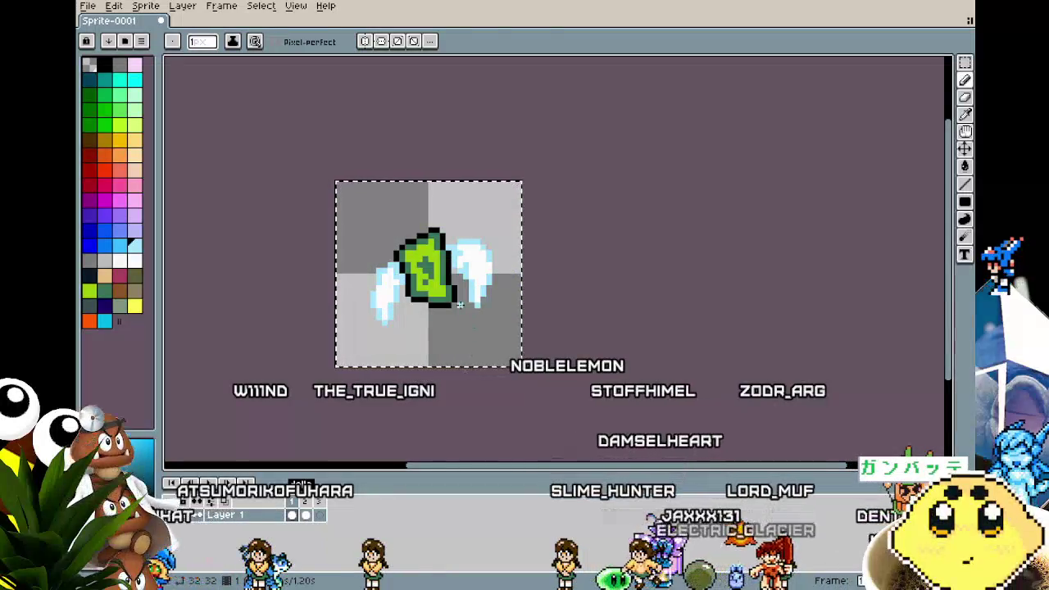
{"action": "left_click_drag", "start_coordinate": [460, 305], "coordinate": [466, 293]}
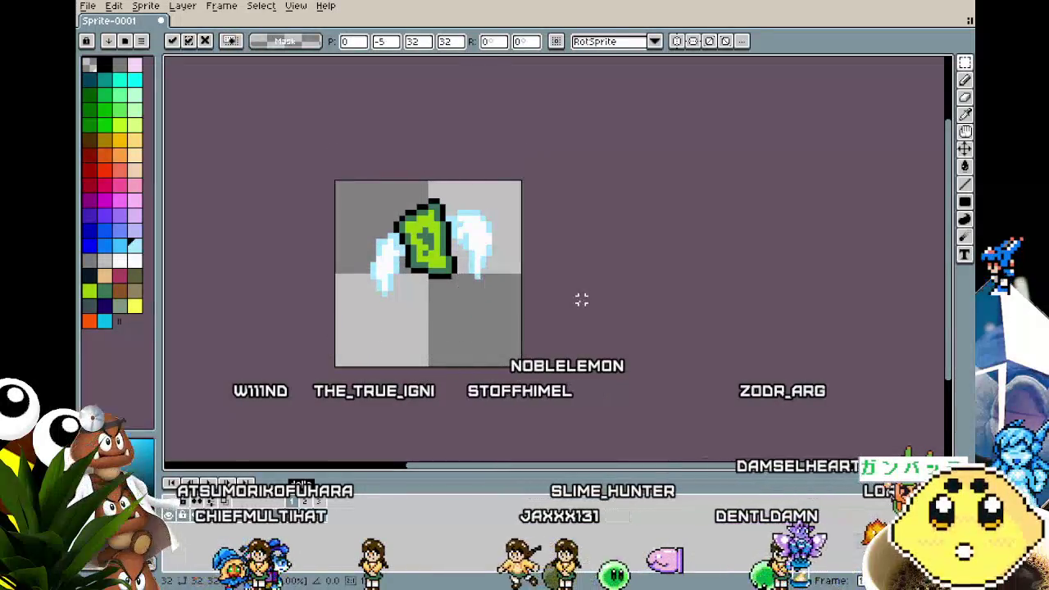
{"action": "key", "text": "Return"}
{"action": "key", "text": "ctrl+a"}
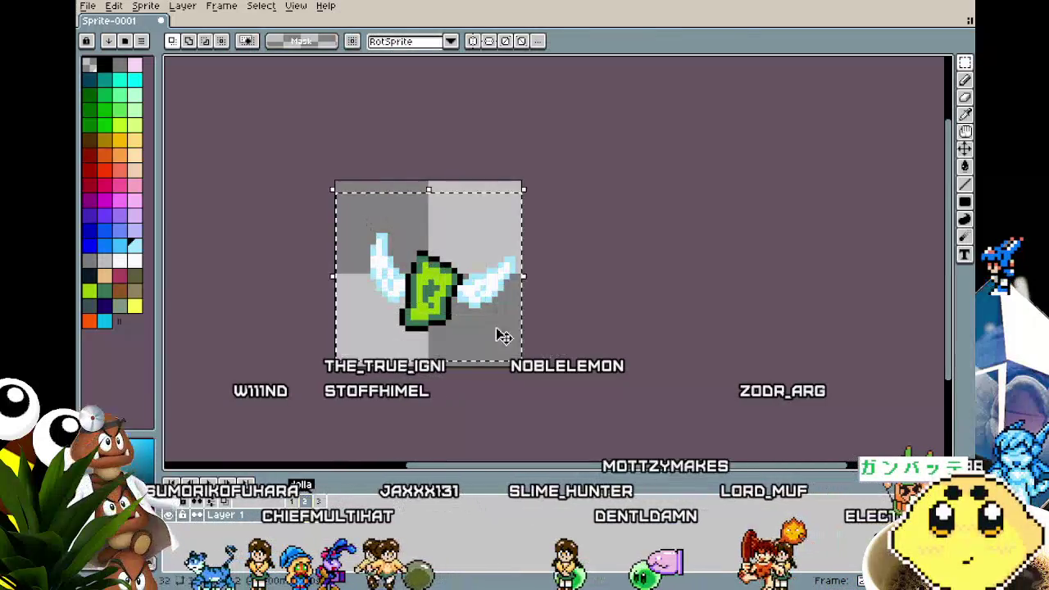
{"action": "left_click_drag", "start_coordinate": [418, 291], "coordinate": [418, 332]}
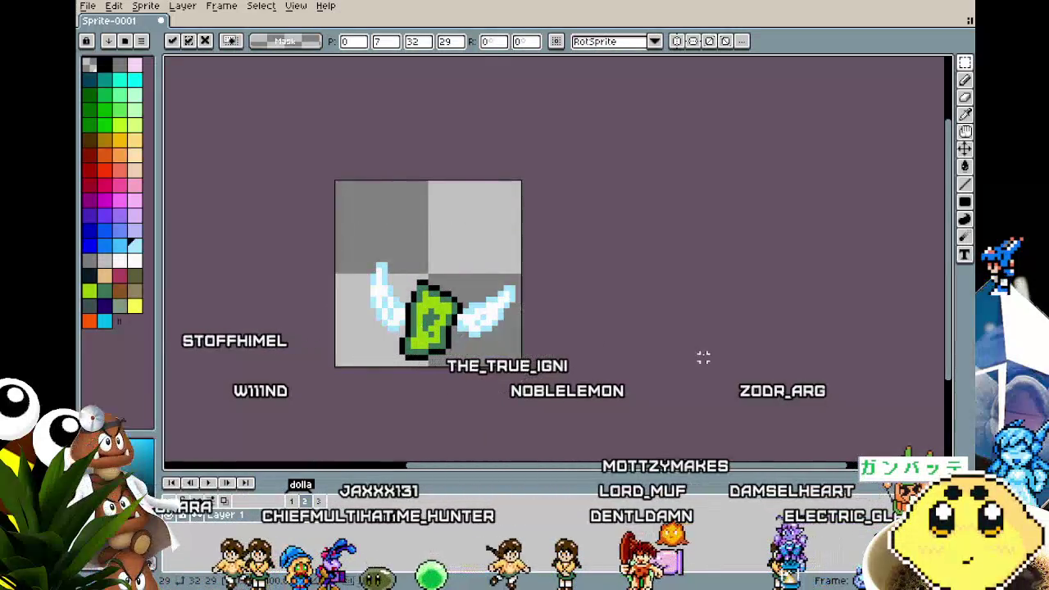
{"action": "key", "text": "Return"}
{"action": "key", "text": "Return"}
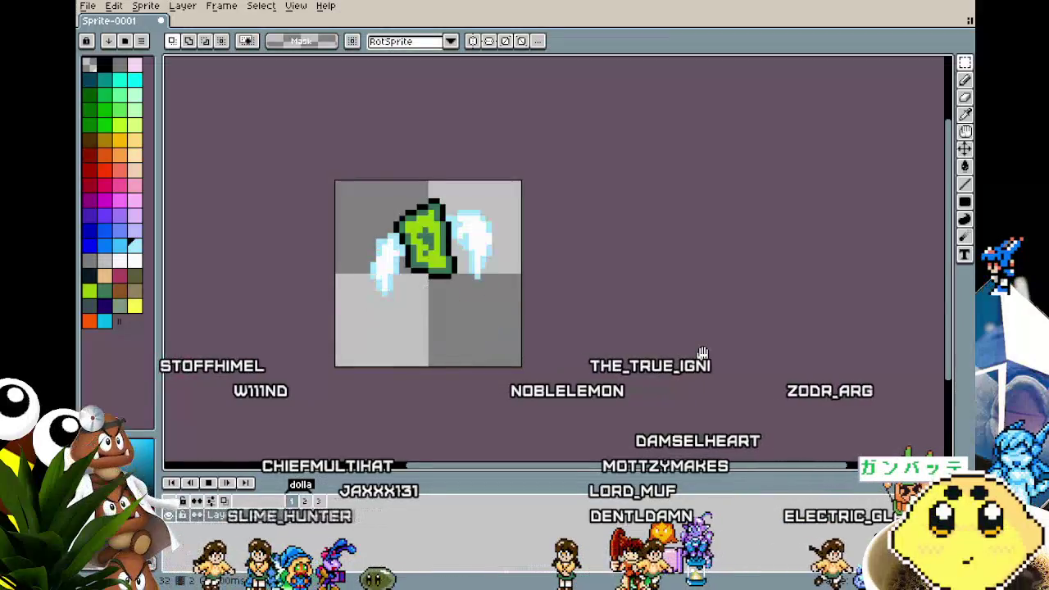
{"action": "scroll", "coordinate": [426, 311], "scroll_direction": "up", "scroll_amount": 4}
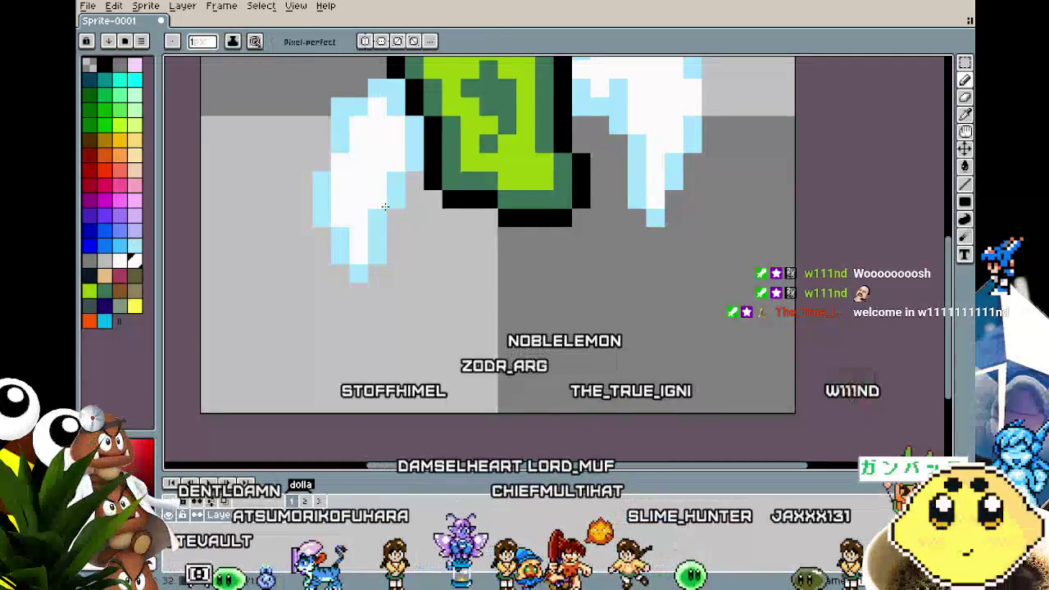
- Paint light pixels beside the left wing and sample white from the wing to draw with
{"action": "key", "text": "alt"}
{"action": "left_click_drag", "start_coordinate": [395, 226], "coordinate": [393, 251]}
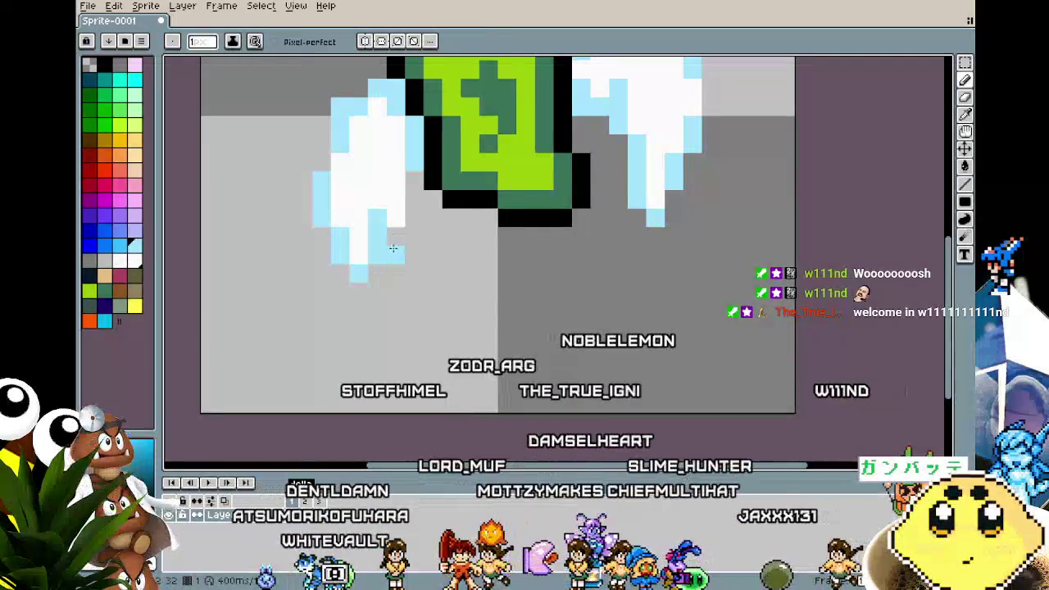
{"action": "scroll", "coordinate": [402, 245], "scroll_direction": "down", "scroll_amount": 3}
{"action": "scroll", "coordinate": [394, 304], "scroll_direction": "up", "scroll_amount": 2}
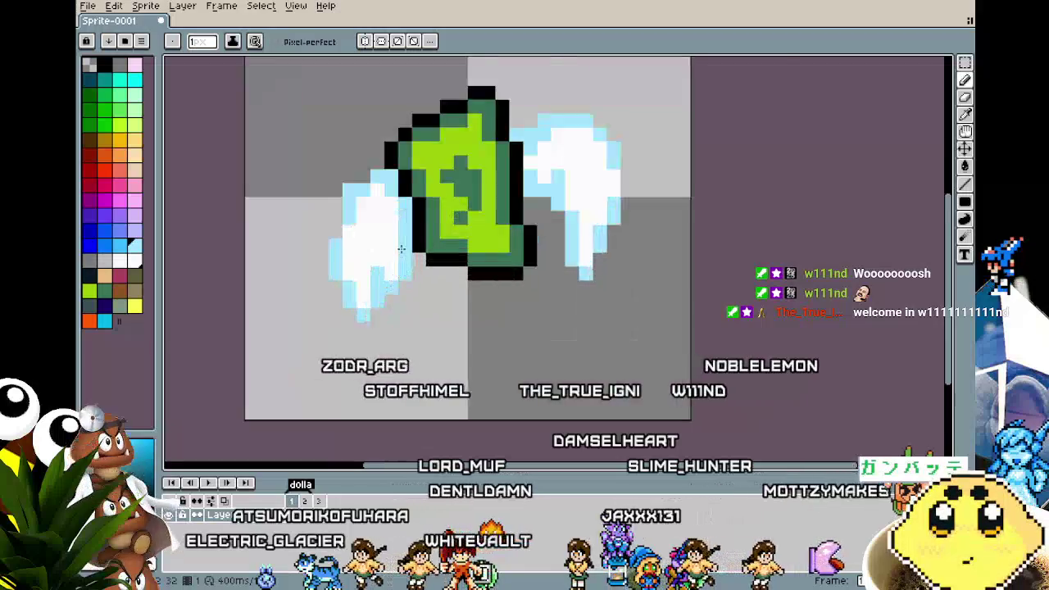
{"action": "scroll", "coordinate": [426, 295], "scroll_direction": "up", "scroll_amount": 1}
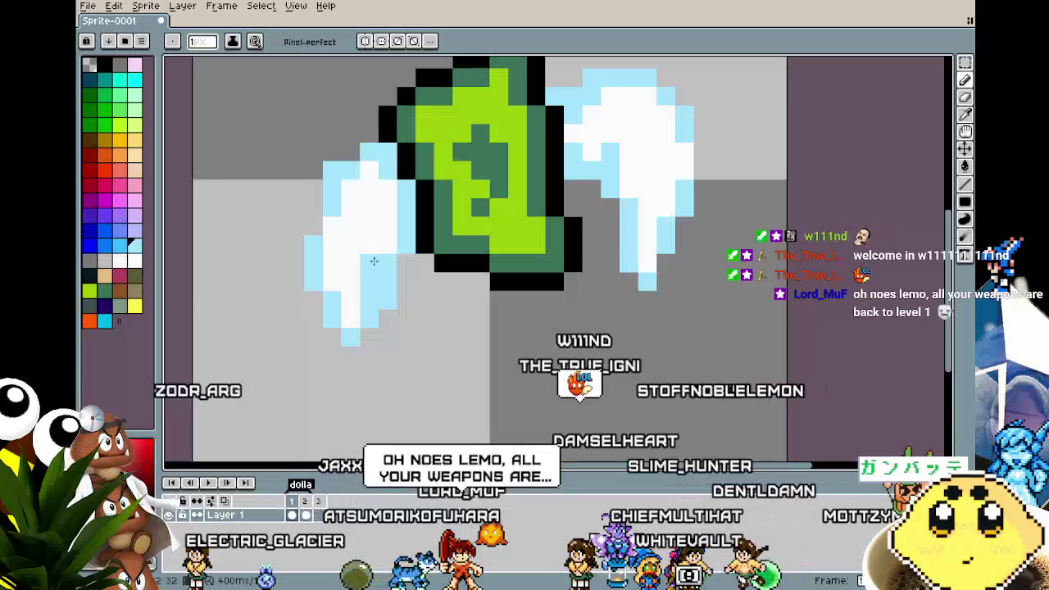
{"action": "scroll", "coordinate": [367, 266], "scroll_direction": "down", "scroll_amount": 1}
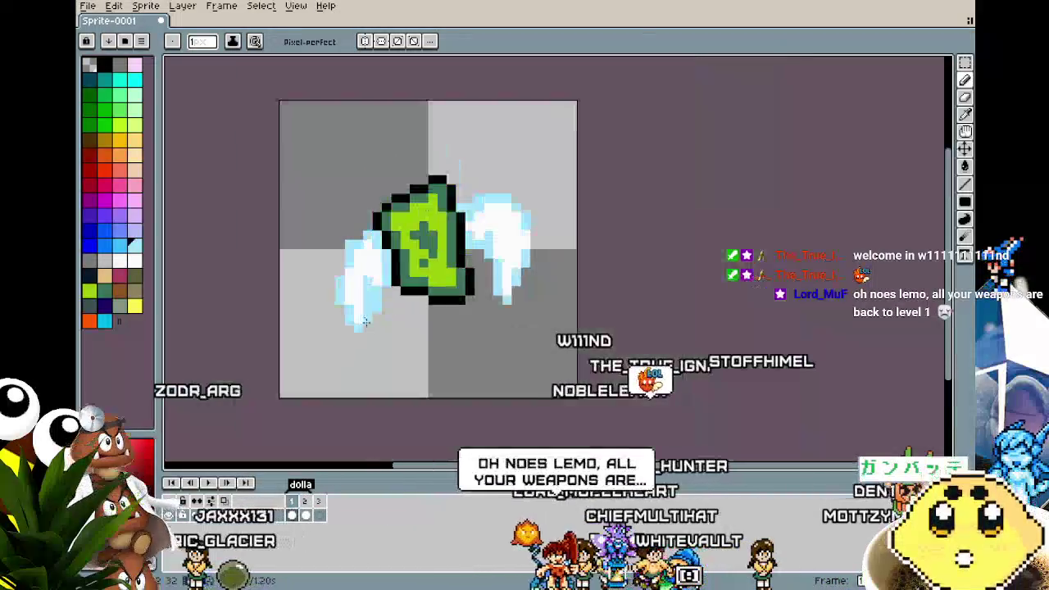
{"action": "scroll", "coordinate": [367, 267], "scroll_direction": "down", "scroll_amount": 1}
{"action": "scroll", "coordinate": [365, 254], "scroll_direction": "up", "scroll_amount": 2}
{"action": "key", "text": "i"}
{"action": "left_click", "coordinate": [365, 250]}
{"action": "key", "text": "b"}
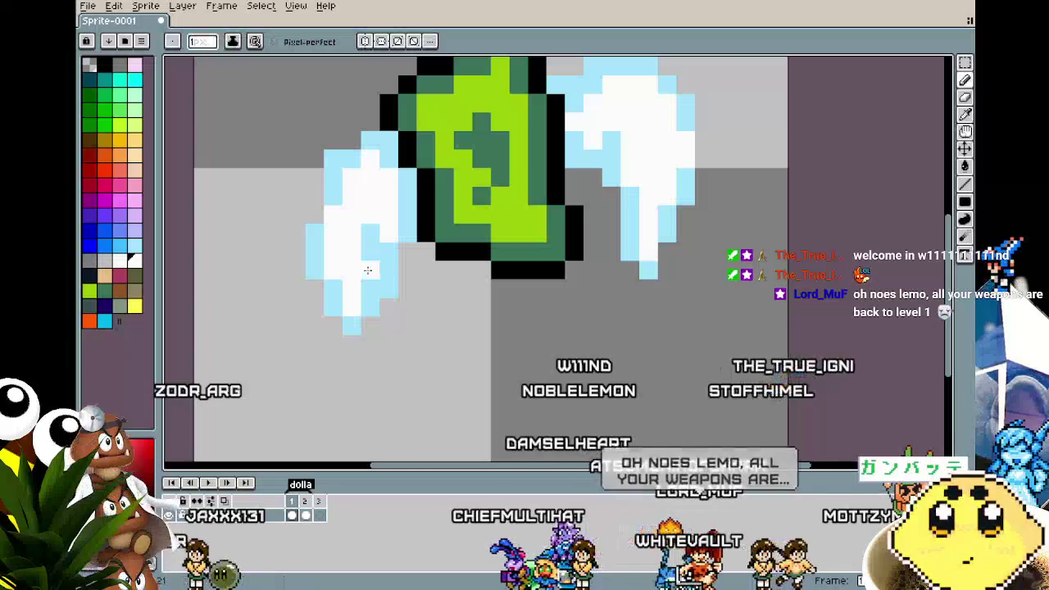
- Draw a light-blue column along the left wing's bottom edge and zoom to review it
{"action": "key", "text": "i"}
{"action": "left_click", "coordinate": [389, 286]}
{"action": "key", "text": "b"}
{"action": "left_click_drag", "start_coordinate": [388, 305], "coordinate": [385, 339]}
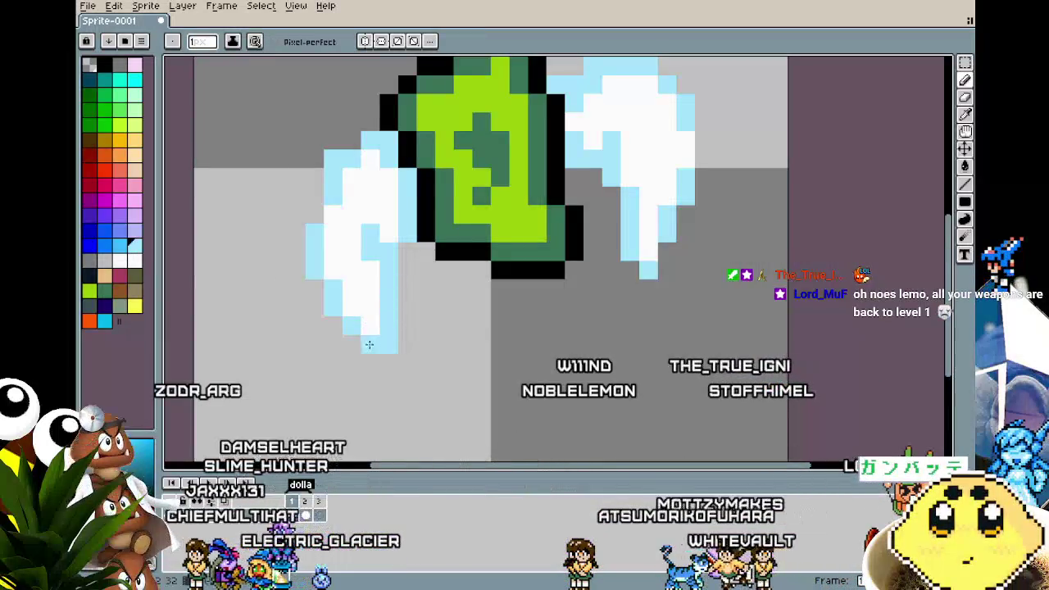
{"action": "scroll", "coordinate": [385, 339], "scroll_direction": "down", "scroll_amount": 2}
{"action": "scroll", "coordinate": [385, 338], "scroll_direction": "down", "scroll_amount": 1}
{"action": "scroll", "coordinate": [385, 339], "scroll_direction": "up", "scroll_amount": 3}
{"action": "key", "text": "i"}
{"action": "key", "text": "b"}
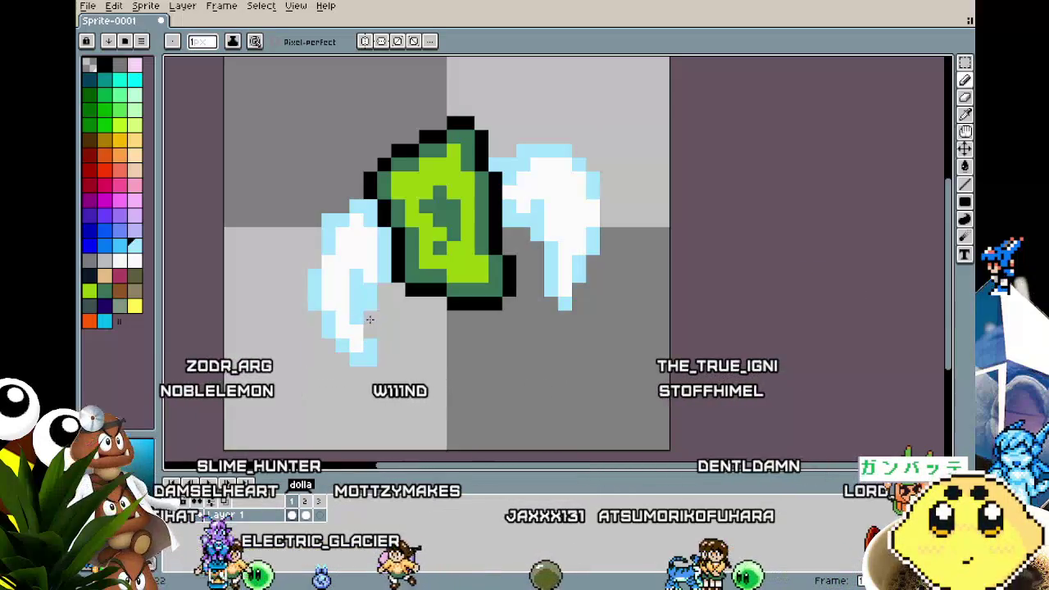
{"action": "scroll", "coordinate": [372, 331], "scroll_direction": "down", "scroll_amount": 1}
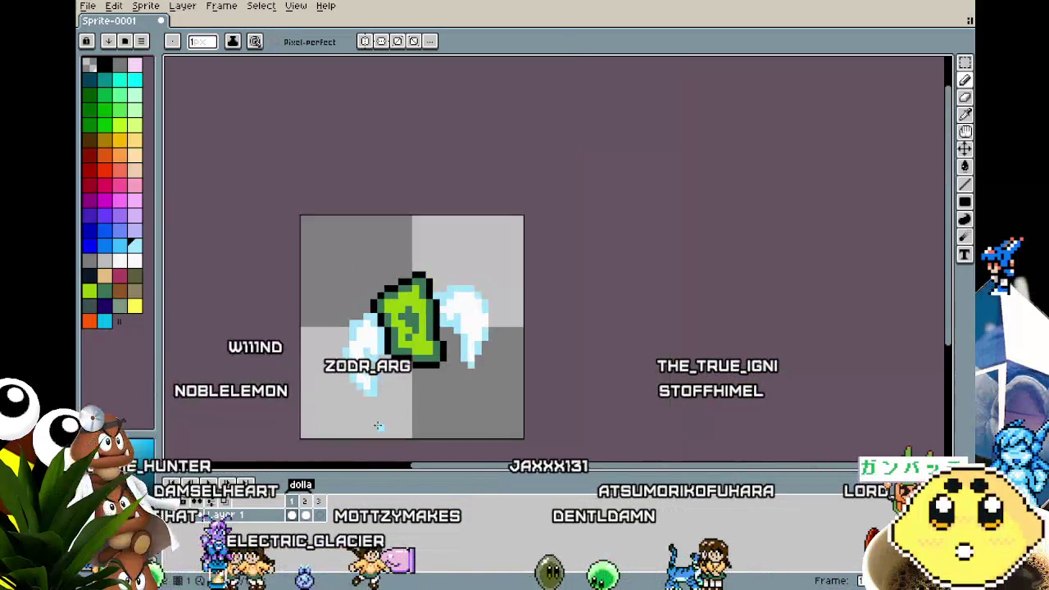
{"action": "scroll", "coordinate": [369, 410], "scroll_direction": "down", "scroll_amount": 1}
{"action": "scroll", "coordinate": [361, 414], "scroll_direction": "up", "scroll_amount": 1}
{"action": "scroll", "coordinate": [354, 417], "scroll_direction": "up", "scroll_amount": 1}
{"action": "scroll", "coordinate": [354, 417], "scroll_direction": "up", "scroll_amount": 1}
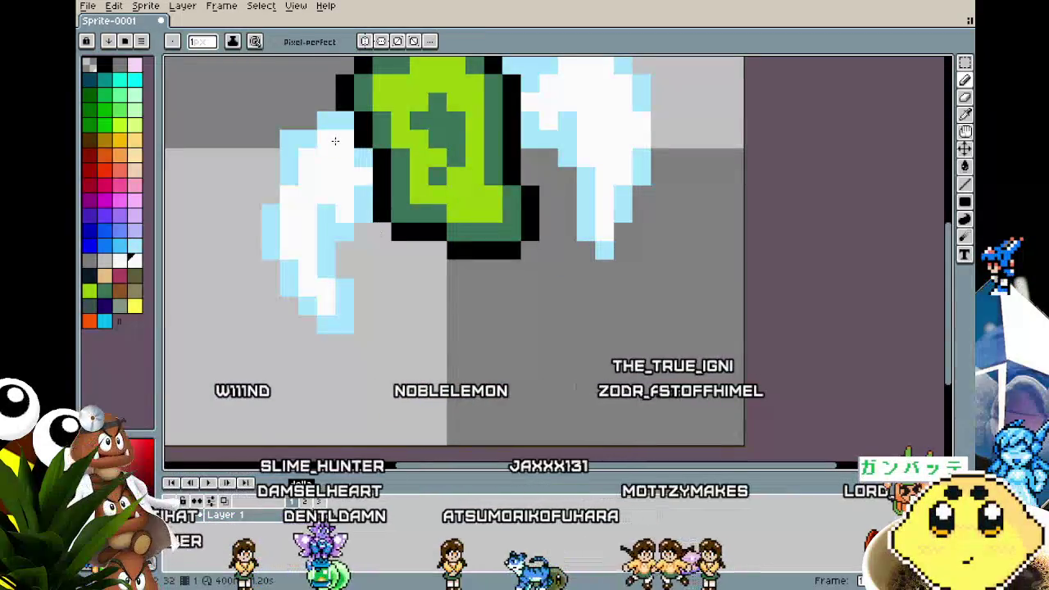
{"action": "scroll", "coordinate": [335, 299], "scroll_direction": "down", "scroll_amount": 3}
{"action": "scroll", "coordinate": [461, 374], "scroll_direction": "down", "scroll_amount": 2}
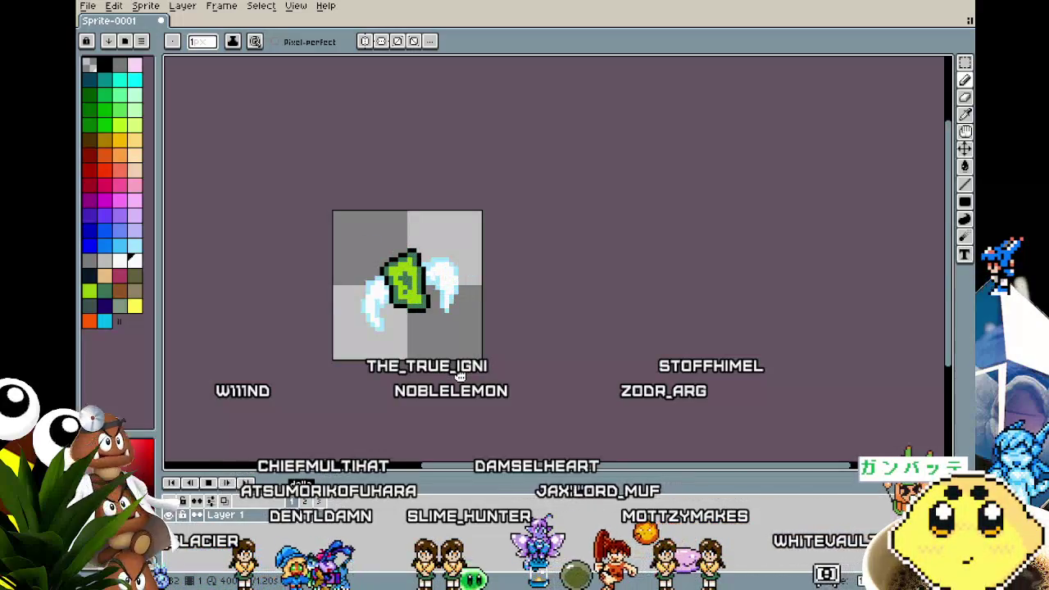
- Check the empty frame 3, then return to frame 2's spread-wing pose
{"action": "left_click", "coordinate": [329, 501]}
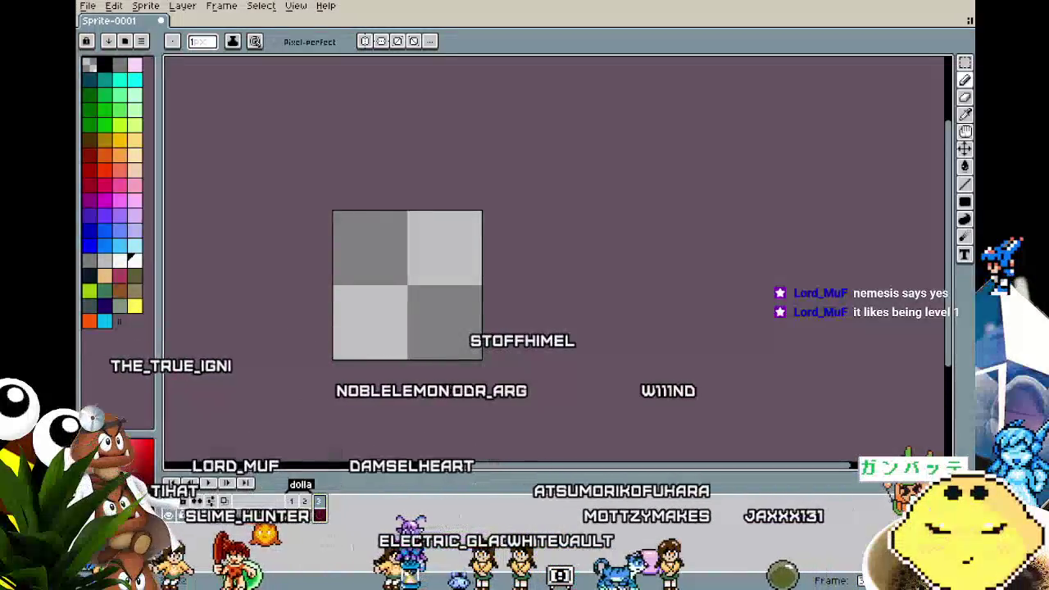
{"action": "left_click", "coordinate": [307, 510]}
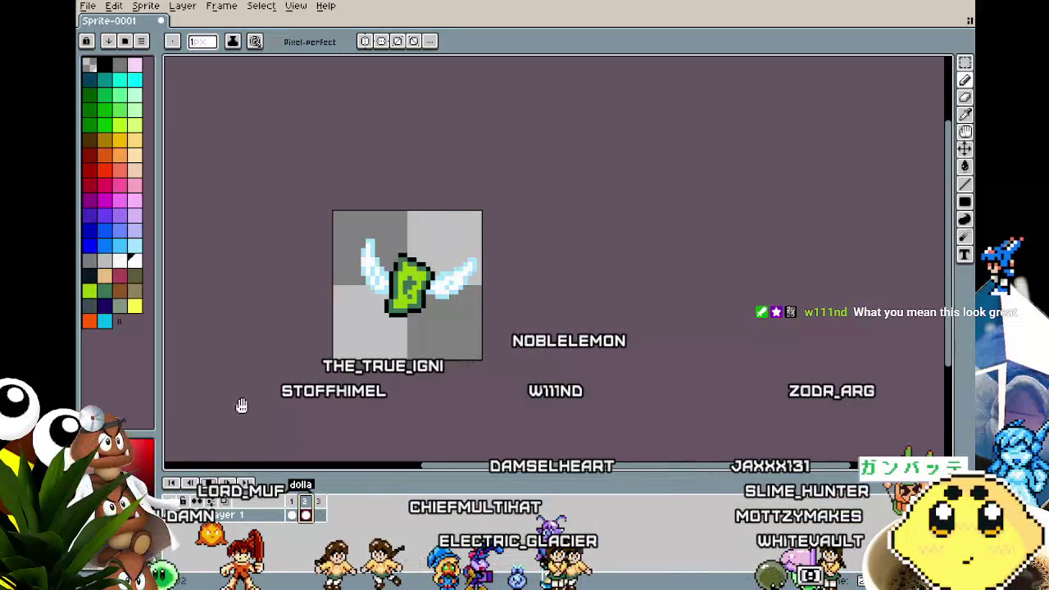
- Play the wing-flap animation and recentre the sprite in the canvas view
{"action": "key", "text": "Return"}
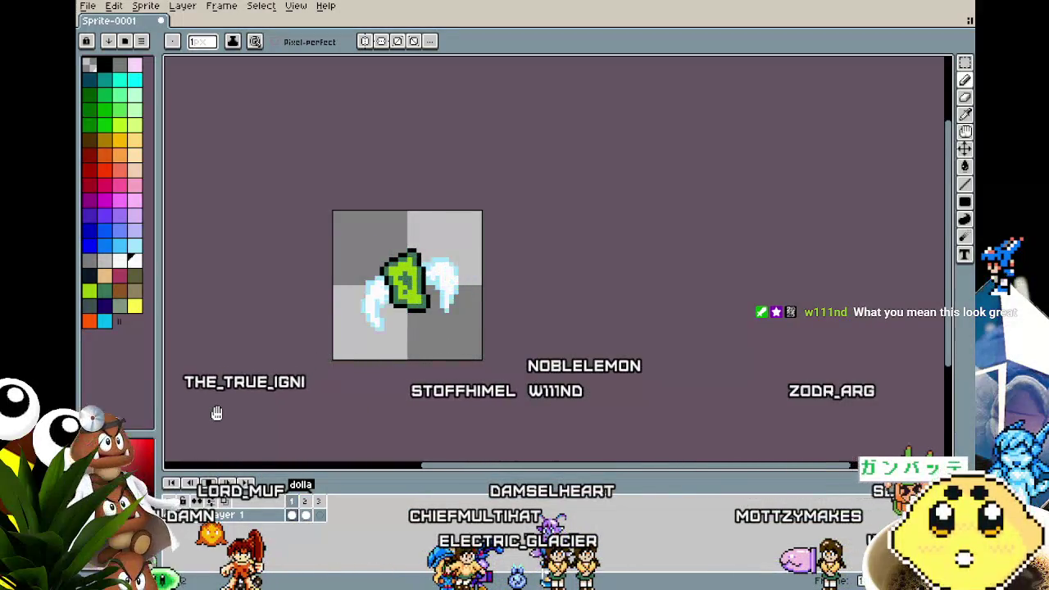
{"action": "scroll", "coordinate": [216, 413], "scroll_direction": "up", "scroll_amount": 1}
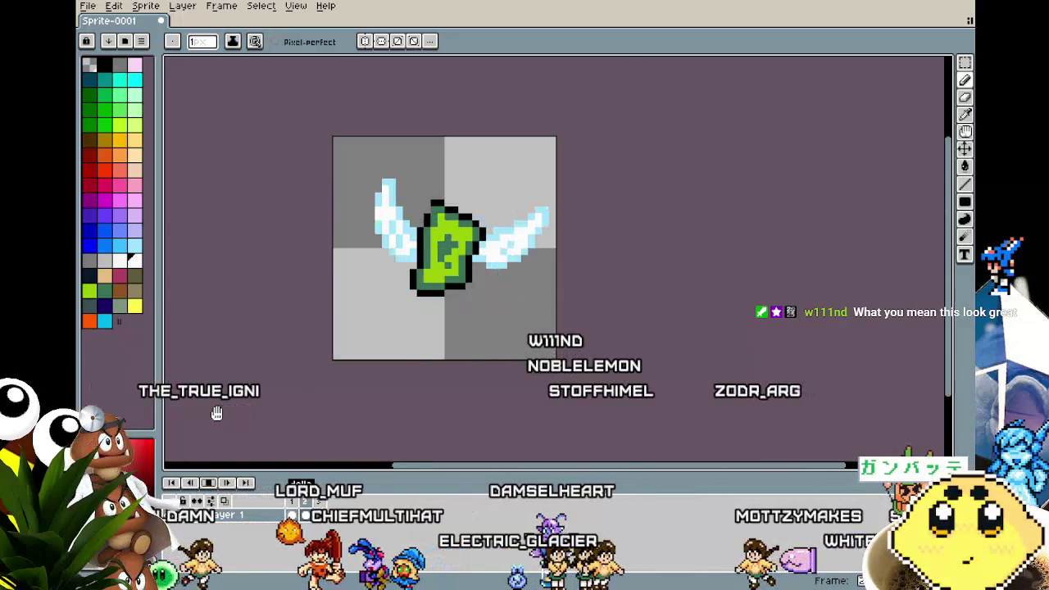
{"action": "scroll", "coordinate": [216, 413], "scroll_direction": "up", "scroll_amount": 1}
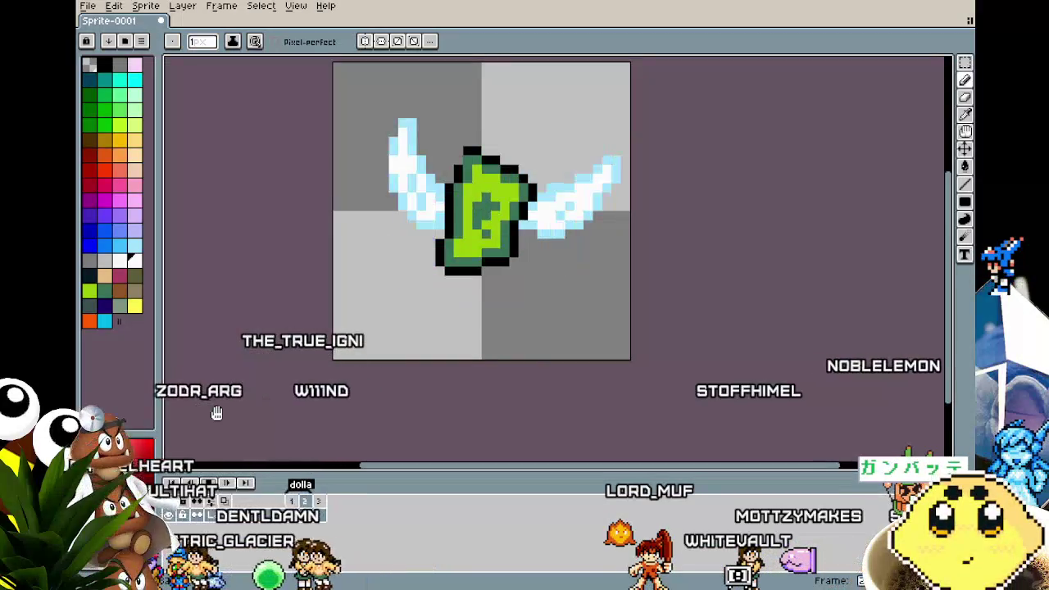
{"action": "mouse_move", "coordinate": [216, 413]}
{"action": "left_mouse_down"}
{"action": "mouse_move", "coordinate": [480, 404]}
{"action": "mouse_move", "coordinate": [363, 407]}
{"action": "mouse_move", "coordinate": [265, 374]}
{"action": "mouse_move", "coordinate": [276, 283]}
{"action": "mouse_move", "coordinate": [254, 391]}
{"action": "left_mouse_up"}
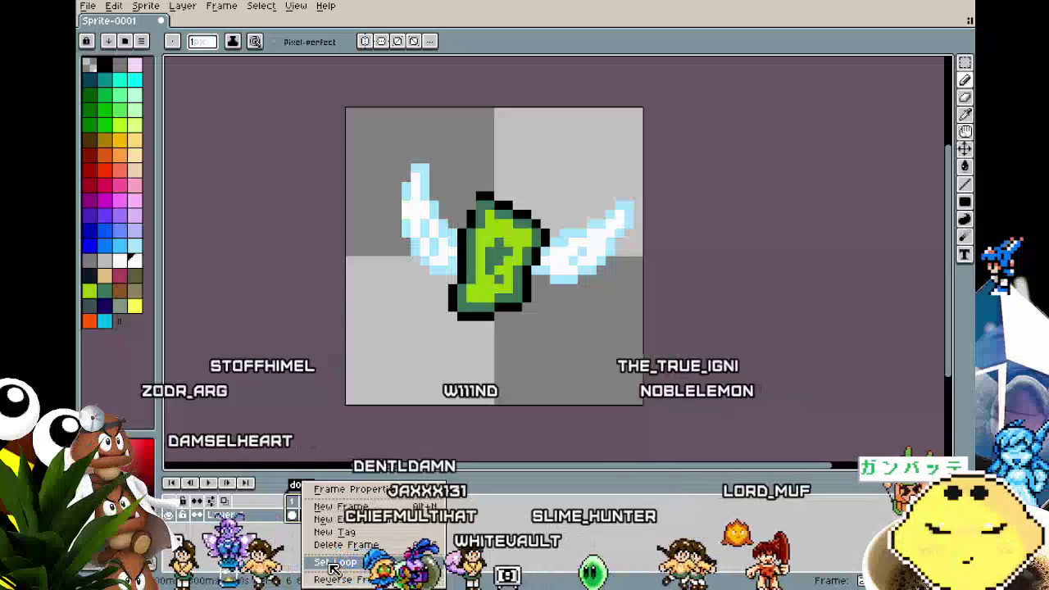
- Shorten the display duration of frames 1–2 by entering 2 in Frame Properties
{"action": "left_click", "coordinate": [344, 490]}
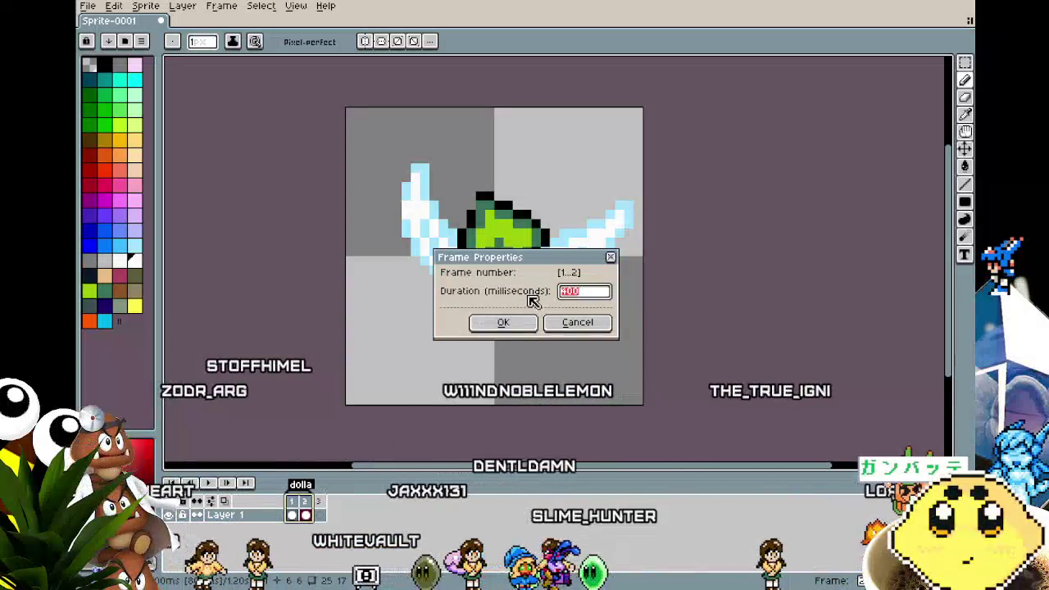
{"action": "type", "text": "2"}
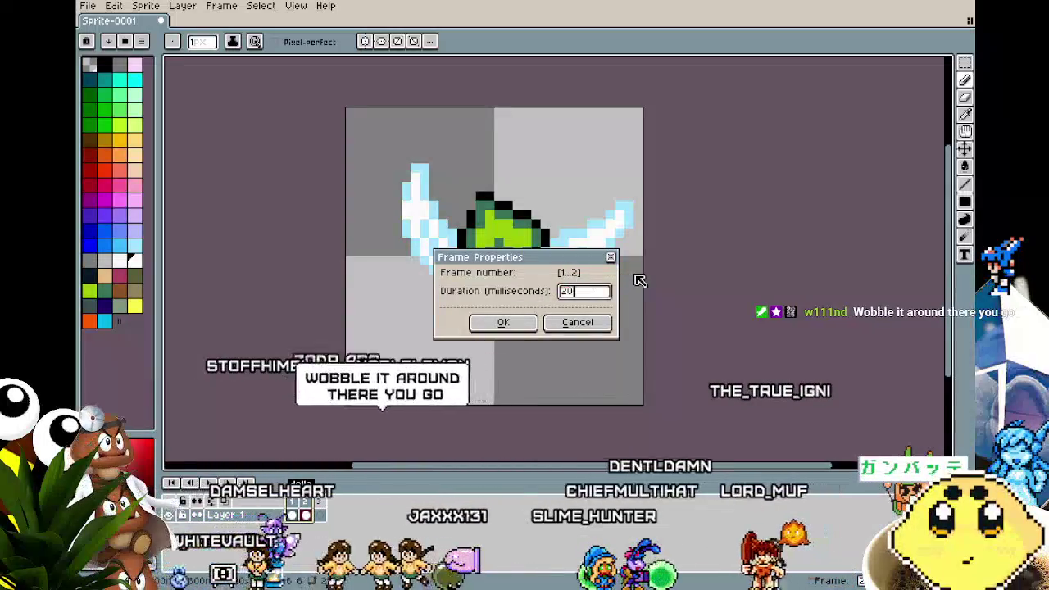
{"action": "key", "text": "Return"}
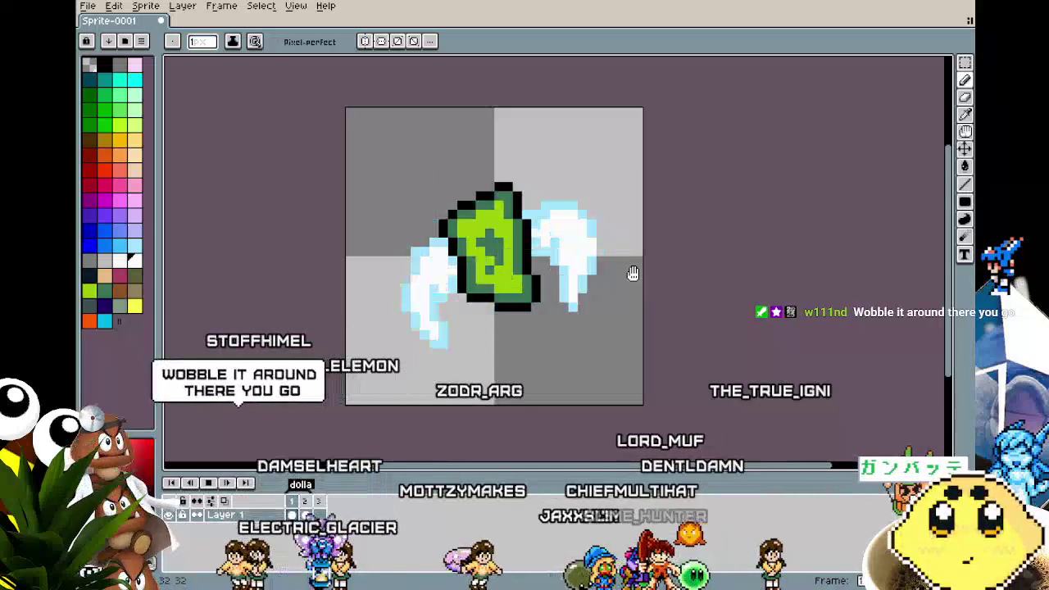
{"action": "mouse_move", "coordinate": [462, 393]}
{"action": "left_mouse_down"}
{"action": "mouse_move", "coordinate": [388, 321]}
{"action": "mouse_move", "coordinate": [309, 338]}
{"action": "mouse_move", "coordinate": [308, 387]}
{"action": "mouse_move", "coordinate": [328, 397]}
{"action": "left_mouse_up"}
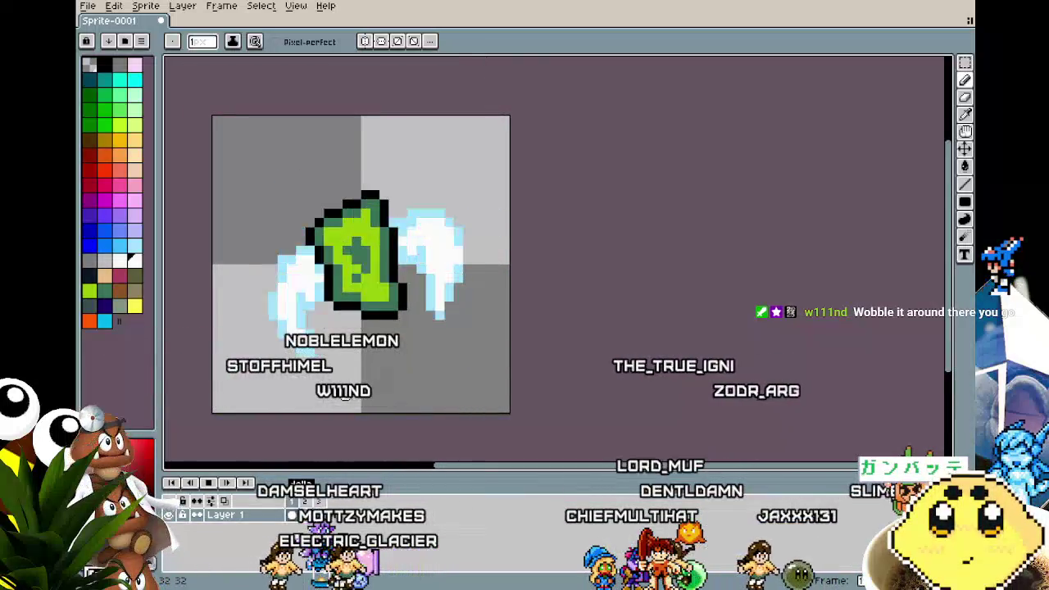
{"action": "key", "text": "ctrl"}
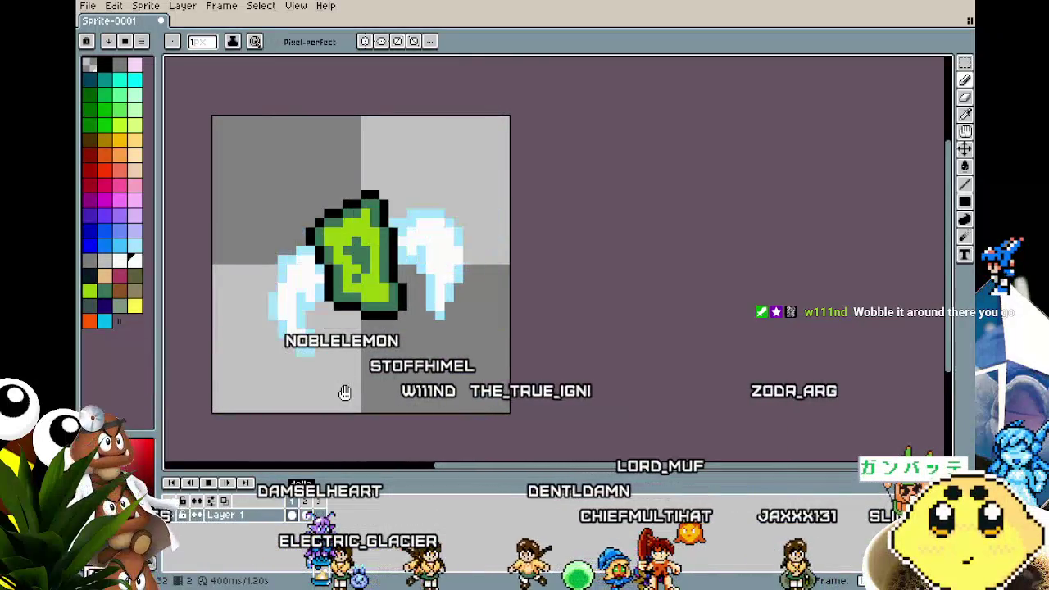
{"action": "mouse_move", "coordinate": [345, 394]}
{"action": "left_mouse_down"}
{"action": "mouse_move", "coordinate": [520, 436]}
{"action": "mouse_move", "coordinate": [645, 410]}
{"action": "mouse_move", "coordinate": [726, 307]}
{"action": "mouse_move", "coordinate": [663, 377]}
{"action": "mouse_move", "coordinate": [569, 418]}
{"action": "mouse_move", "coordinate": [466, 417]}
{"action": "mouse_move", "coordinate": [397, 392]}
{"action": "mouse_move", "coordinate": [342, 304]}
{"action": "mouse_move", "coordinate": [361, 415]}
{"action": "mouse_move", "coordinate": [434, 461]}
{"action": "mouse_move", "coordinate": [552, 417]}
{"action": "mouse_move", "coordinate": [565, 311]}
{"action": "mouse_move", "coordinate": [448, 416]}
{"action": "mouse_move", "coordinate": [369, 328]}
{"action": "mouse_move", "coordinate": [307, 323]}
{"action": "mouse_move", "coordinate": [227, 398]}
{"action": "mouse_move", "coordinate": [262, 355]}
{"action": "mouse_move", "coordinate": [383, 358]}
{"action": "mouse_move", "coordinate": [536, 403]}
{"action": "mouse_move", "coordinate": [645, 314]}
{"action": "mouse_move", "coordinate": [654, 390]}
{"action": "mouse_move", "coordinate": [525, 412]}
{"action": "mouse_move", "coordinate": [413, 328]}
{"action": "mouse_move", "coordinate": [264, 405]}
{"action": "mouse_move", "coordinate": [278, 321]}
{"action": "mouse_move", "coordinate": [390, 394]}
{"action": "mouse_move", "coordinate": [535, 303]}
{"action": "mouse_move", "coordinate": [387, 294]}
{"action": "mouse_move", "coordinate": [350, 429]}
{"action": "mouse_move", "coordinate": [569, 434]}
{"action": "mouse_move", "coordinate": [609, 316]}
{"action": "mouse_move", "coordinate": [424, 262]}
{"action": "mouse_move", "coordinate": [306, 385]}
{"action": "mouse_move", "coordinate": [454, 443]}
{"action": "mouse_move", "coordinate": [604, 377]}
{"action": "mouse_move", "coordinate": [454, 356]}
{"action": "left_mouse_up"}
{"action": "scroll", "coordinate": [368, 388], "scroll_direction": "up", "scroll_amount": 2}
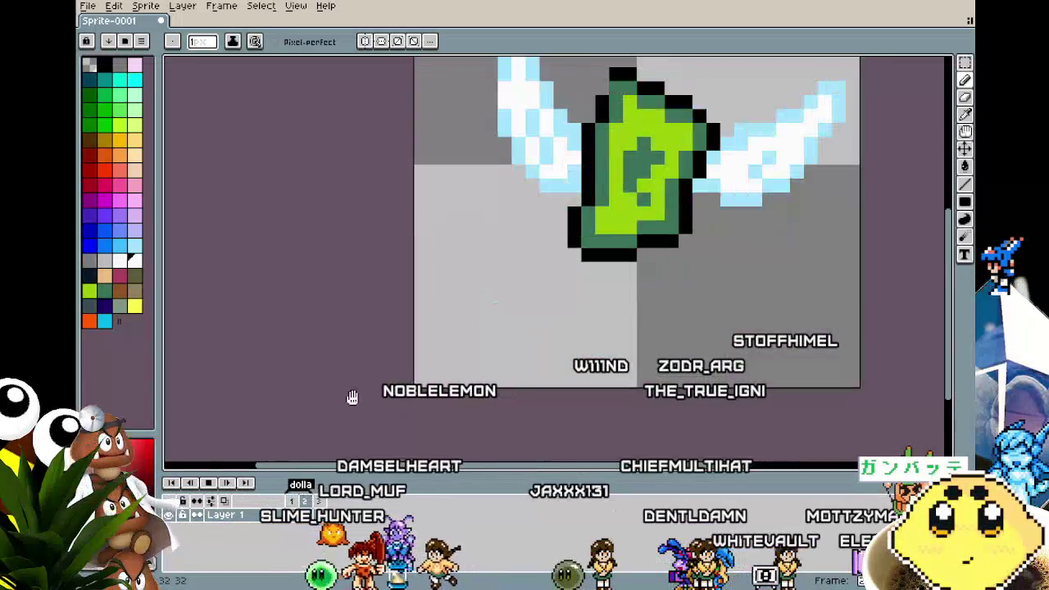
{"action": "scroll", "coordinate": [266, 360], "scroll_direction": "down", "scroll_amount": 3}
{"action": "scroll", "coordinate": [265, 360], "scroll_direction": "down", "scroll_amount": 1}
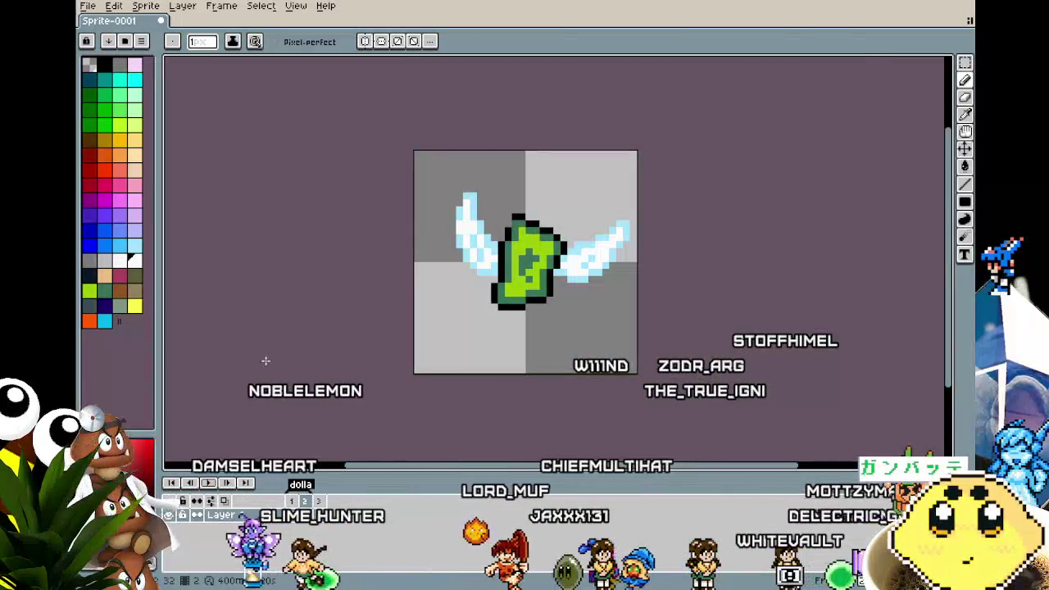
{"action": "scroll", "coordinate": [265, 361], "scroll_direction": "down", "scroll_amount": 1}
{"action": "scroll", "coordinate": [191, 361], "scroll_direction": "up", "scroll_amount": 2}
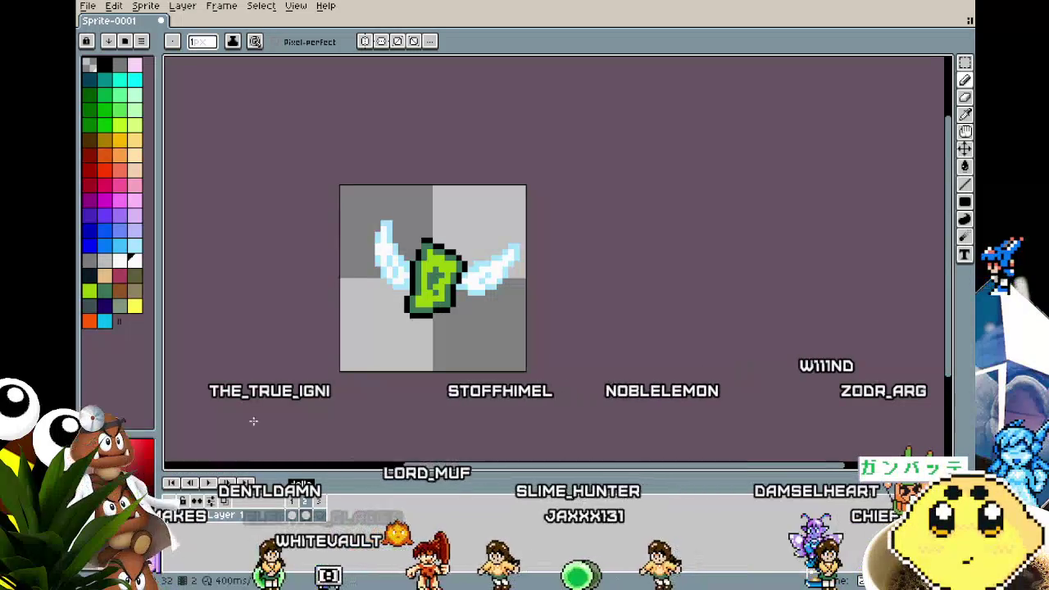
- Zoom in, recentre the winged money sprite and play its flapping animation
{"action": "scroll", "coordinate": [303, 338], "scroll_direction": "up", "scroll_amount": 2}
{"action": "scroll", "coordinate": [303, 338], "scroll_direction": "up", "scroll_amount": 1}
{"action": "left_click_drag", "start_coordinate": [303, 338], "coordinate": [303, 366]}
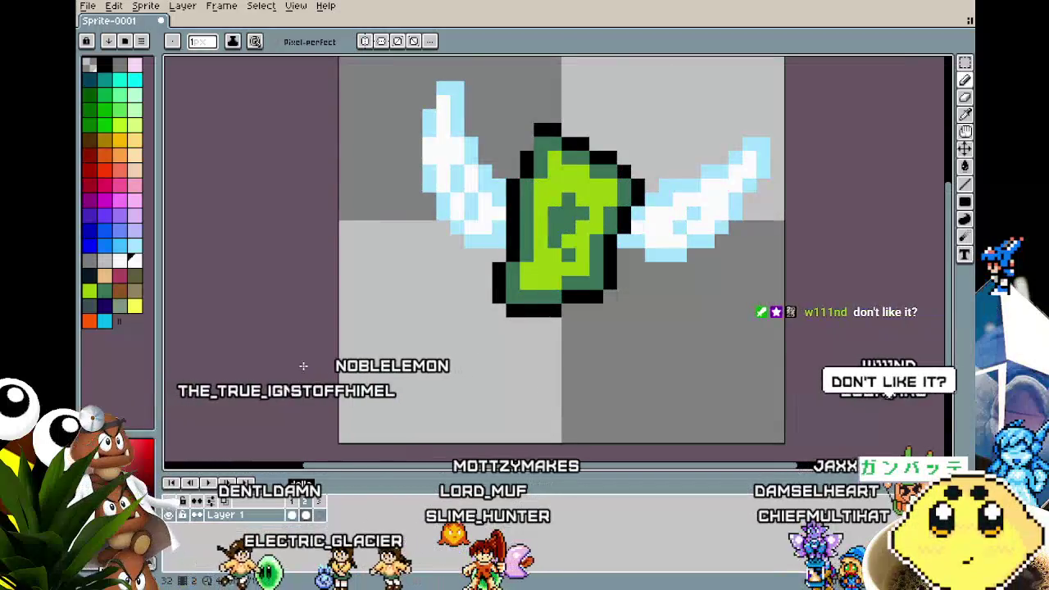
{"action": "mouse_move", "coordinate": [302, 366]}
{"action": "left_mouse_down"}
{"action": "mouse_move", "coordinate": [237, 346]}
{"action": "mouse_move", "coordinate": [328, 366]}
{"action": "left_mouse_up"}
{"action": "key", "text": "Return"}
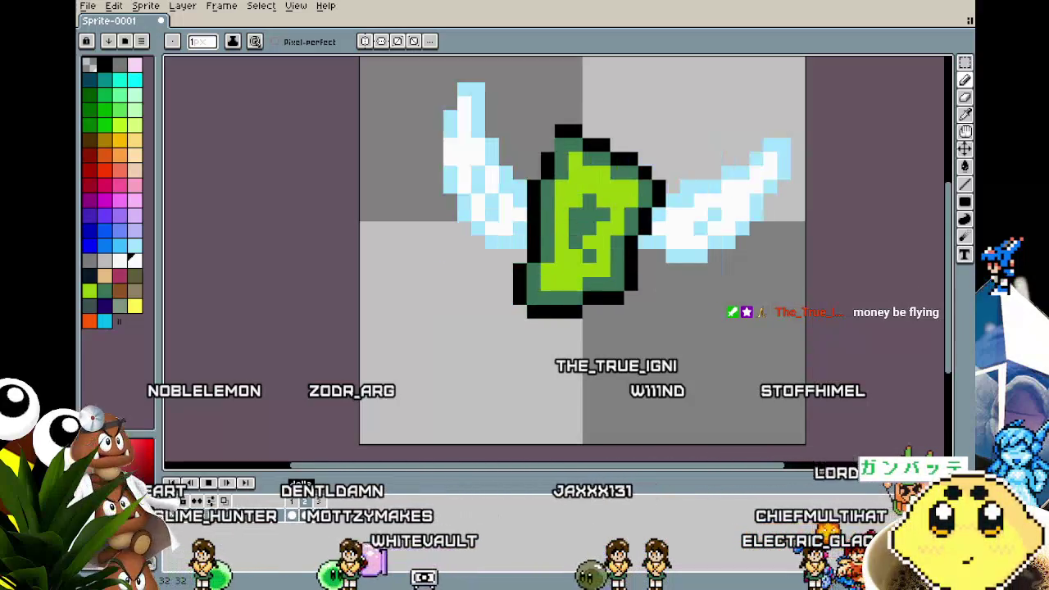
- Look around the animated sprite, then bring up the Save File dialog
{"action": "mouse_move", "coordinate": [464, 416]}
{"action": "left_mouse_down"}
{"action": "mouse_move", "coordinate": [328, 407]}
{"action": "mouse_move", "coordinate": [265, 323]}
{"action": "mouse_move", "coordinate": [417, 309]}
{"action": "mouse_move", "coordinate": [519, 326]}
{"action": "mouse_move", "coordinate": [572, 415]}
{"action": "mouse_move", "coordinate": [394, 422]}
{"action": "mouse_move", "coordinate": [334, 318]}
{"action": "left_mouse_up"}
{"action": "scroll", "coordinate": [418, 320], "scroll_direction": "down", "scroll_amount": 1}
{"action": "mouse_move", "coordinate": [459, 268]}
{"action": "left_mouse_down"}
{"action": "mouse_move", "coordinate": [628, 300]}
{"action": "mouse_move", "coordinate": [644, 410]}
{"action": "mouse_move", "coordinate": [450, 433]}
{"action": "mouse_move", "coordinate": [408, 335]}
{"action": "mouse_move", "coordinate": [468, 307]}
{"action": "mouse_move", "coordinate": [487, 417]}
{"action": "mouse_move", "coordinate": [698, 370]}
{"action": "mouse_move", "coordinate": [618, 253]}
{"action": "mouse_move", "coordinate": [459, 286]}
{"action": "mouse_move", "coordinate": [441, 417]}
{"action": "mouse_move", "coordinate": [426, 418]}
{"action": "mouse_move", "coordinate": [403, 299]}
{"action": "mouse_move", "coordinate": [625, 286]}
{"action": "mouse_move", "coordinate": [616, 403]}
{"action": "mouse_move", "coordinate": [398, 370]}
{"action": "mouse_move", "coordinate": [374, 299]}
{"action": "mouse_move", "coordinate": [491, 424]}
{"action": "mouse_move", "coordinate": [585, 352]}
{"action": "mouse_move", "coordinate": [490, 257]}
{"action": "mouse_move", "coordinate": [325, 366]}
{"action": "mouse_move", "coordinate": [515, 434]}
{"action": "mouse_move", "coordinate": [652, 394]}
{"action": "mouse_move", "coordinate": [638, 312]}
{"action": "mouse_move", "coordinate": [501, 266]}
{"action": "mouse_move", "coordinate": [389, 286]}
{"action": "mouse_move", "coordinate": [363, 428]}
{"action": "mouse_move", "coordinate": [550, 435]}
{"action": "mouse_move", "coordinate": [624, 375]}
{"action": "mouse_move", "coordinate": [539, 365]}
{"action": "left_mouse_up"}
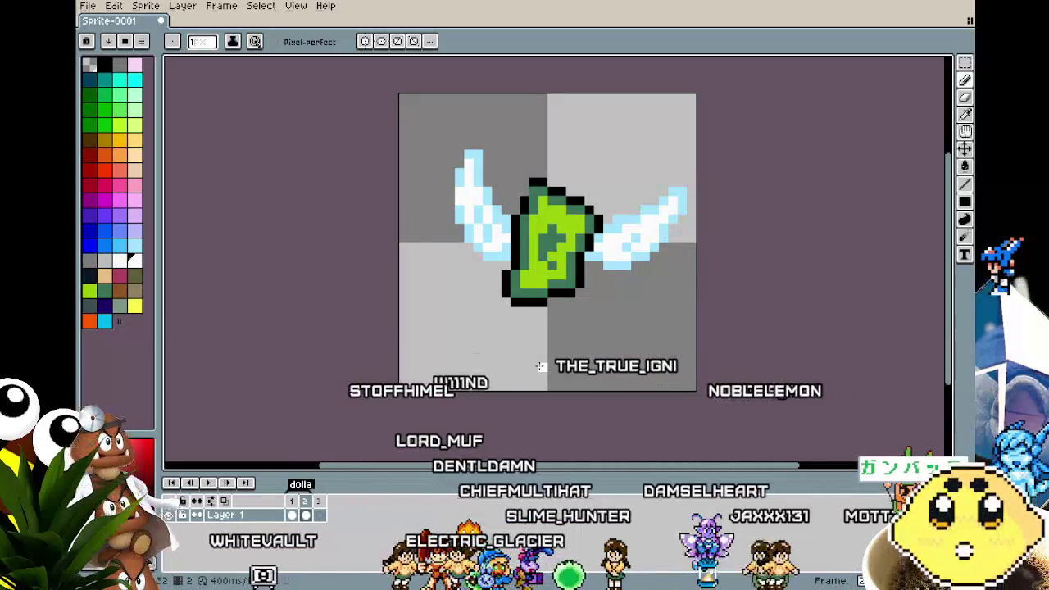
{"action": "left_click_drag", "start_coordinate": [420, 311], "coordinate": [373, 311]}
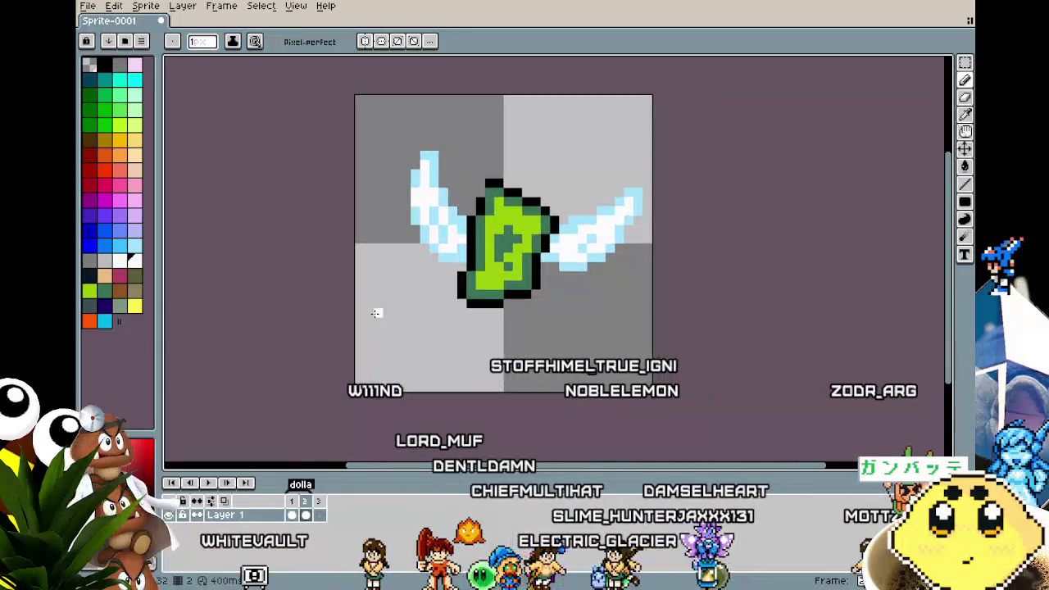
{"action": "key", "text": "v"}
{"action": "key", "text": "ctrl+s"}
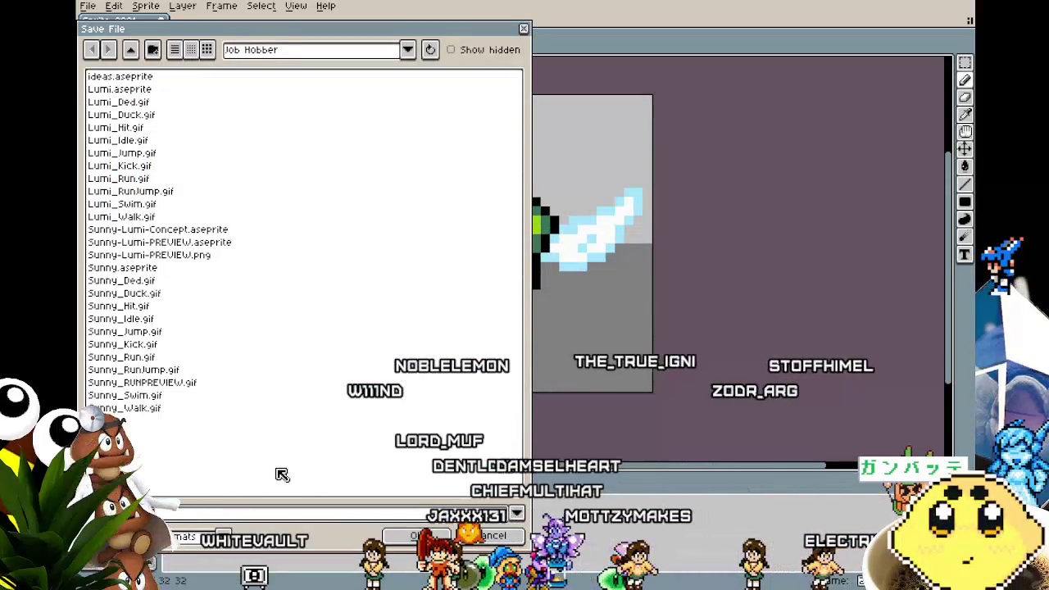
- Save dolla.aseprite, then export the Tag: dolla frames to dolla.gif, accepting the GIF warnings
{"action": "key", "text": "Return"}
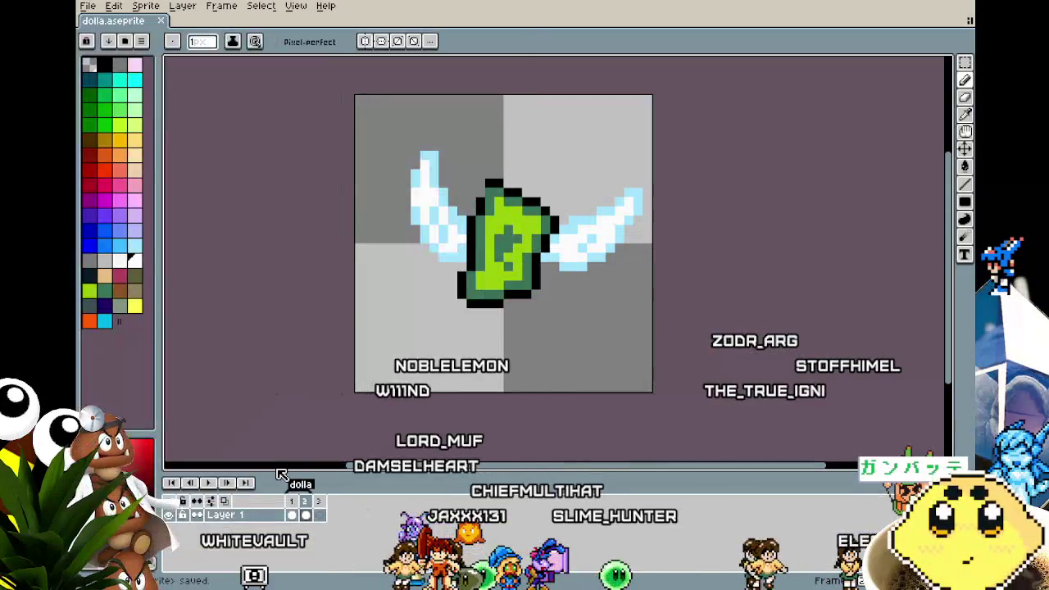
{"action": "left_click", "coordinate": [88, 6]}
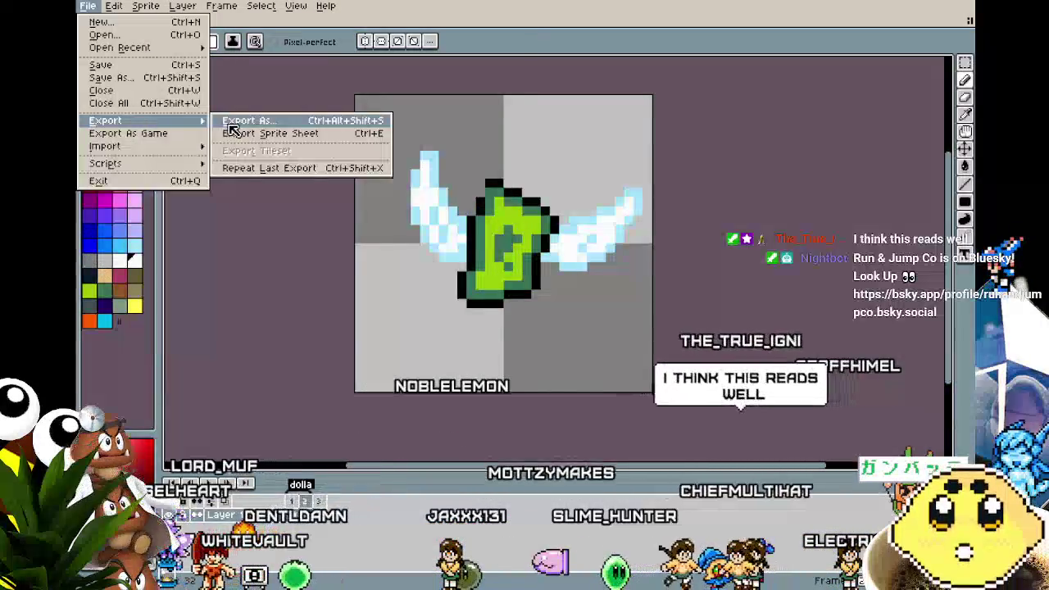
{"action": "left_click", "coordinate": [246, 120]}
{"action": "left_click", "coordinate": [356, 215]}
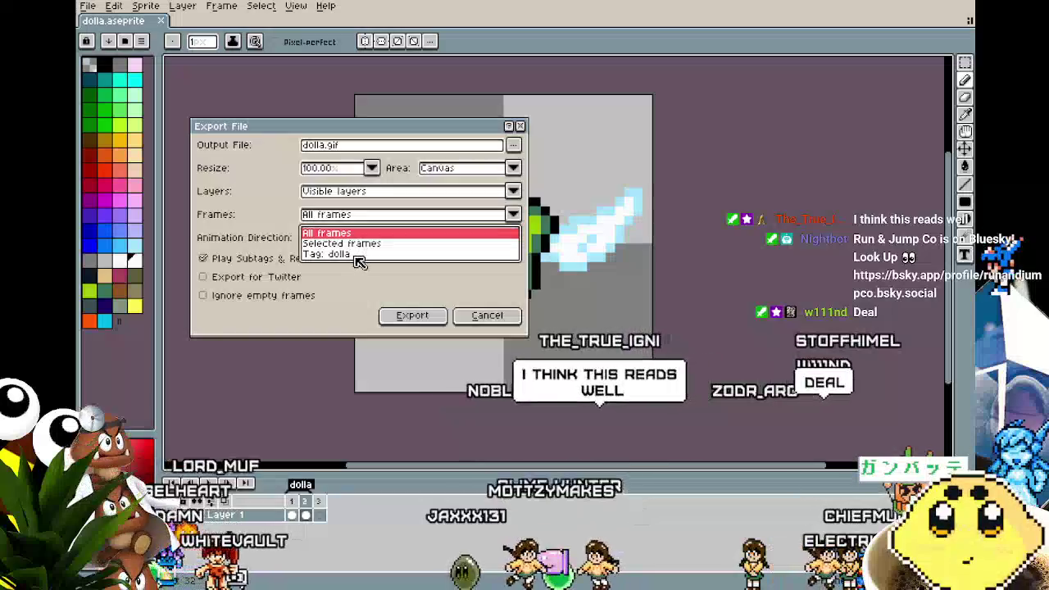
{"action": "left_click", "coordinate": [361, 254]}
{"action": "left_click", "coordinate": [427, 318]}
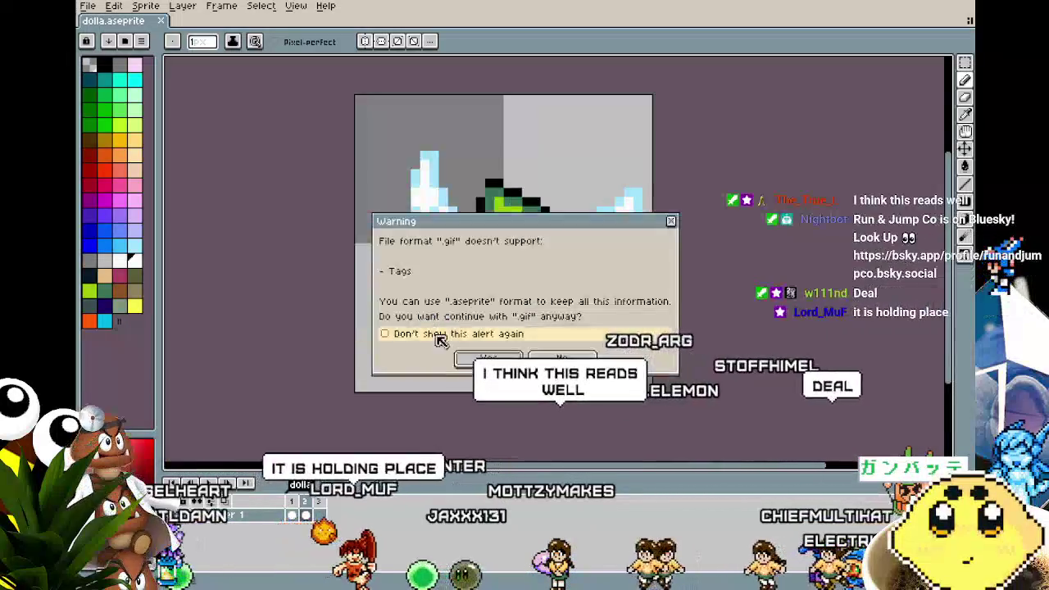
{"action": "left_click", "coordinate": [496, 358]}
{"action": "left_click", "coordinate": [568, 342]}
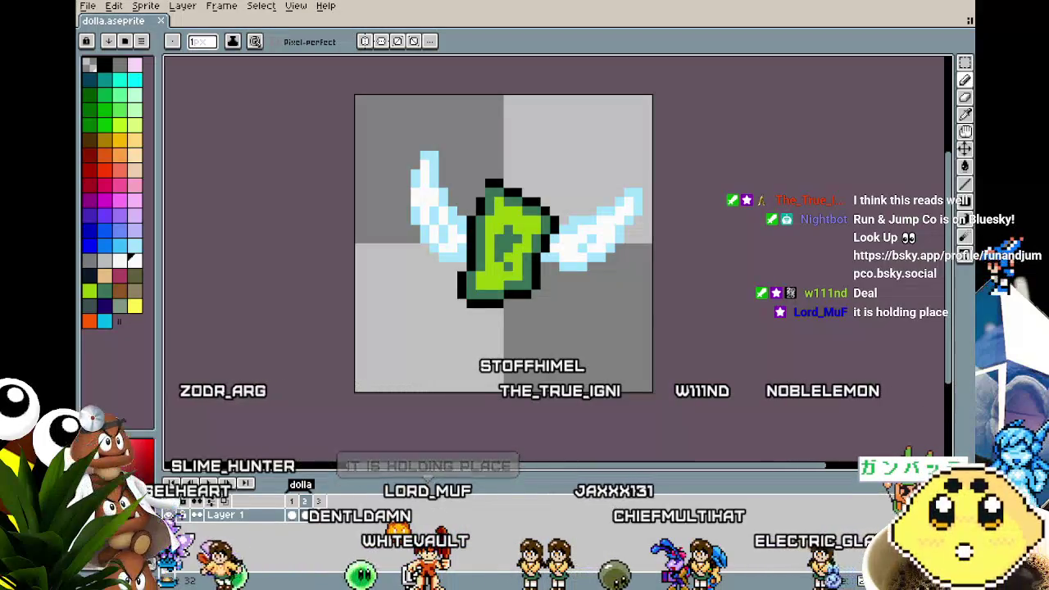
{"action": "key", "text": "alt+Tab"}
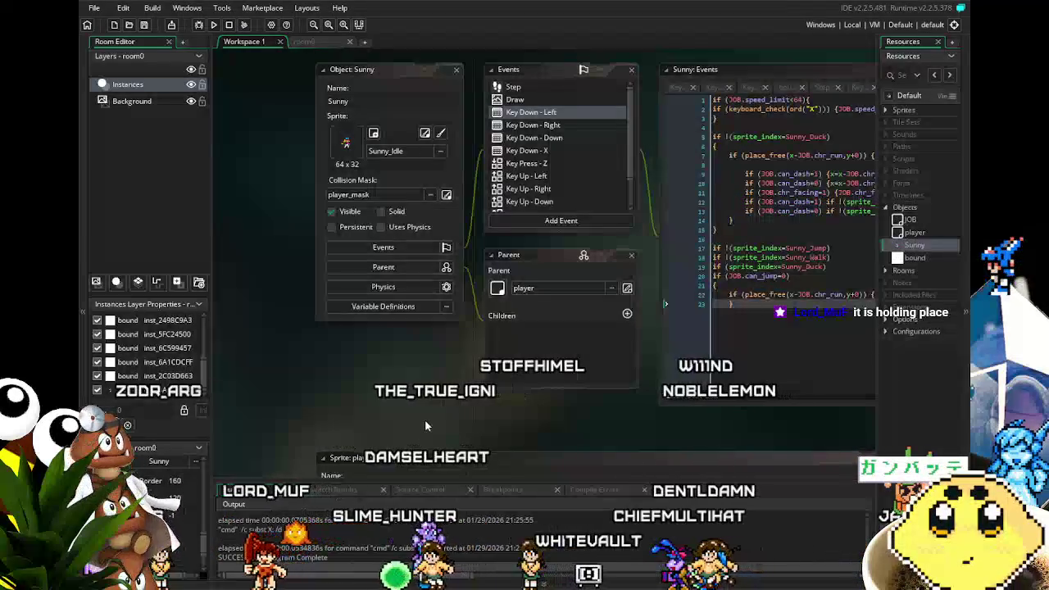
{"action": "left_click_drag", "start_coordinate": [448, 422], "coordinate": [381, 414]}
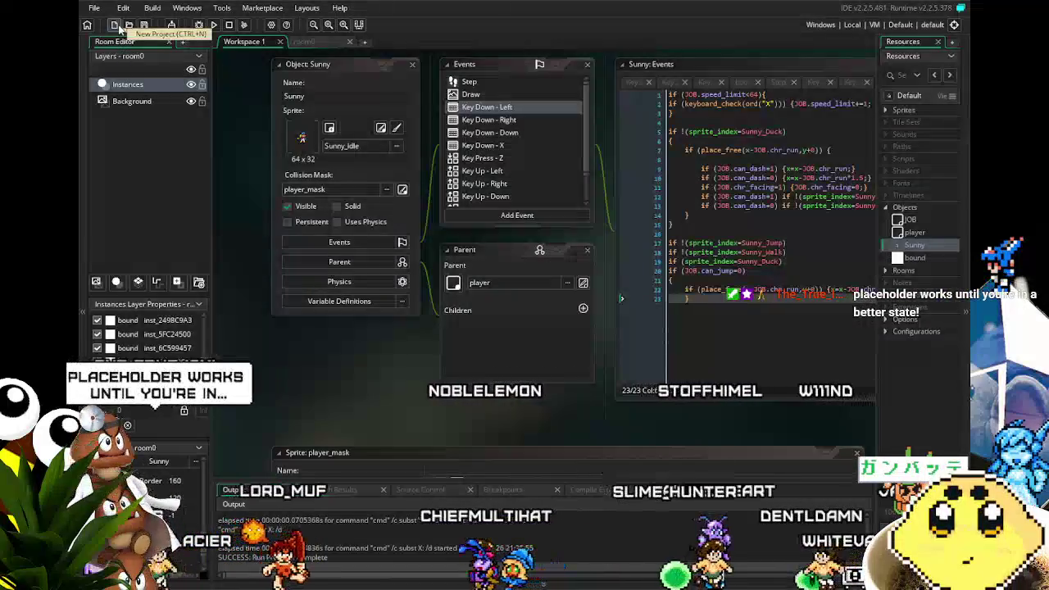
{"action": "left_click", "coordinate": [887, 109]}
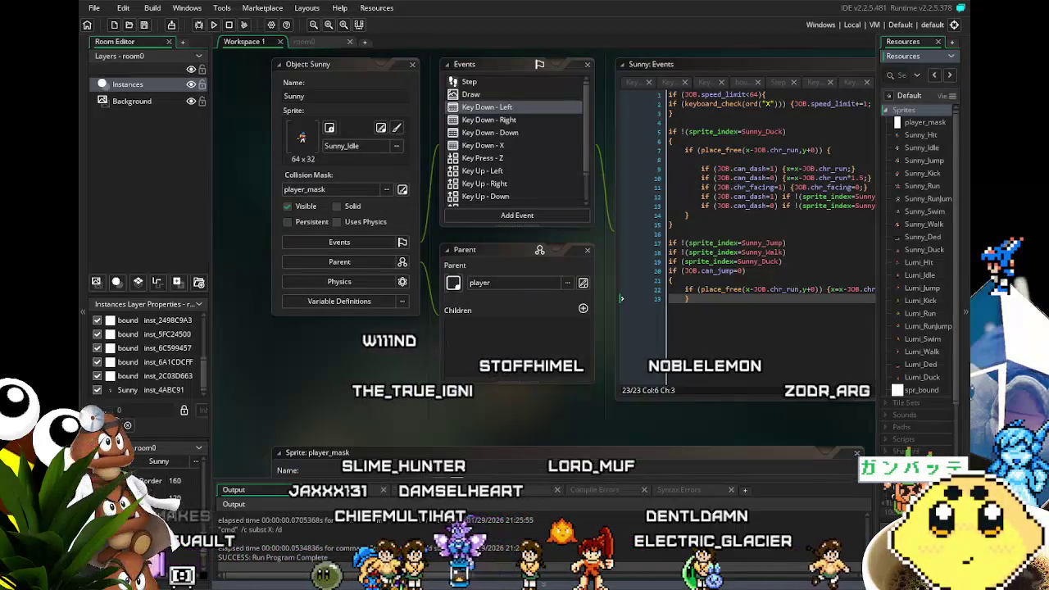
{"action": "key", "text": "alt+Tab"}
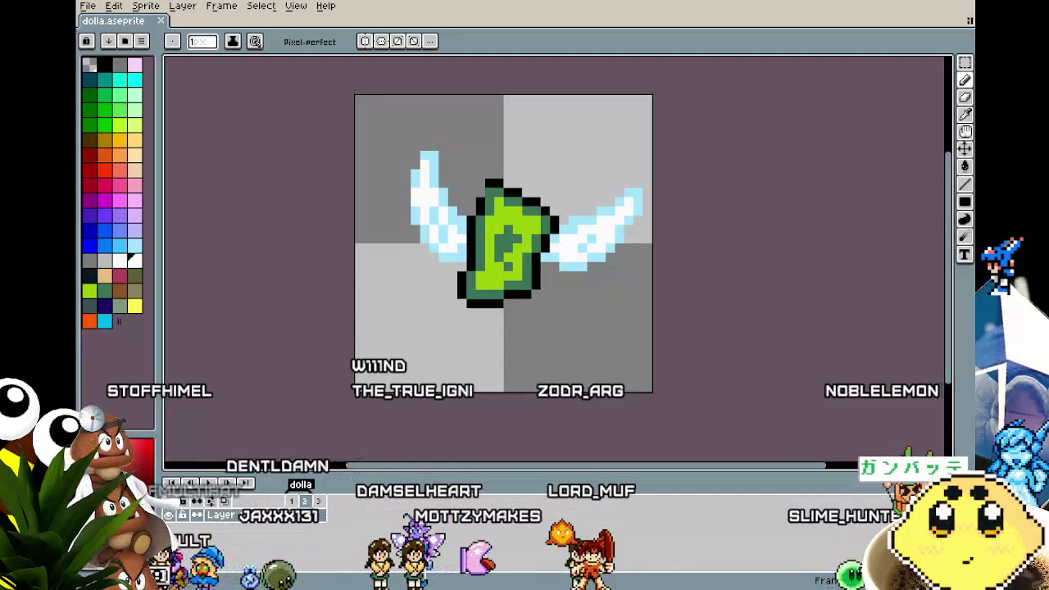
- Zoom in and out and pan the dolla sprite's canvas
{"action": "scroll", "coordinate": [266, 250], "scroll_direction": "up", "scroll_amount": 2}
{"action": "scroll", "coordinate": [304, 311], "scroll_direction": "up", "scroll_amount": 1}
{"action": "scroll", "coordinate": [264, 314], "scroll_direction": "down", "scroll_amount": 3}
{"action": "left_click_drag", "start_coordinate": [264, 317], "coordinate": [289, 318]}
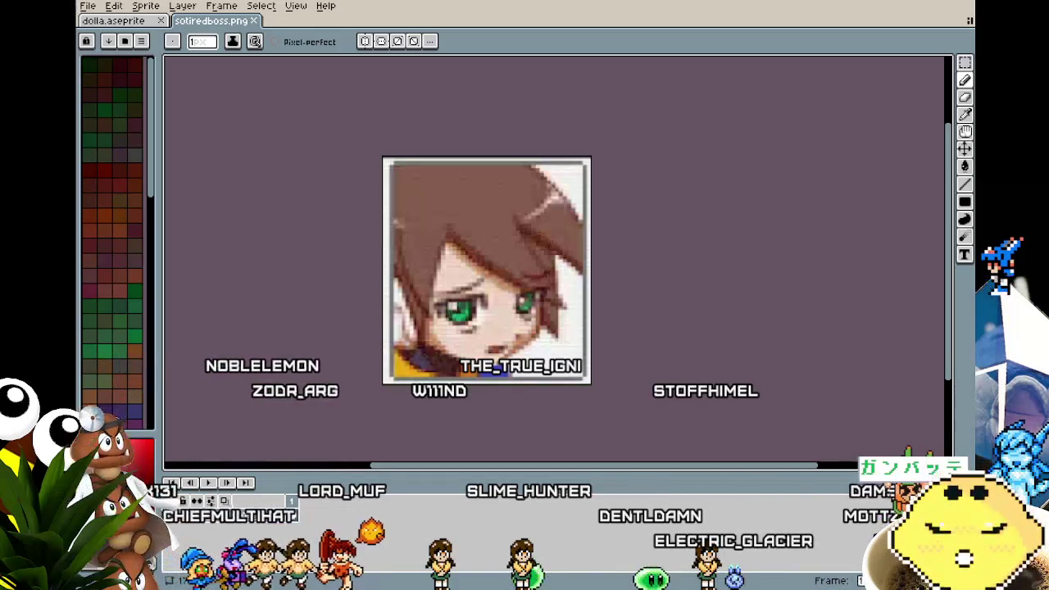
- Switch back to the GameMaker project window
{"action": "key", "text": "alt+Tab"}
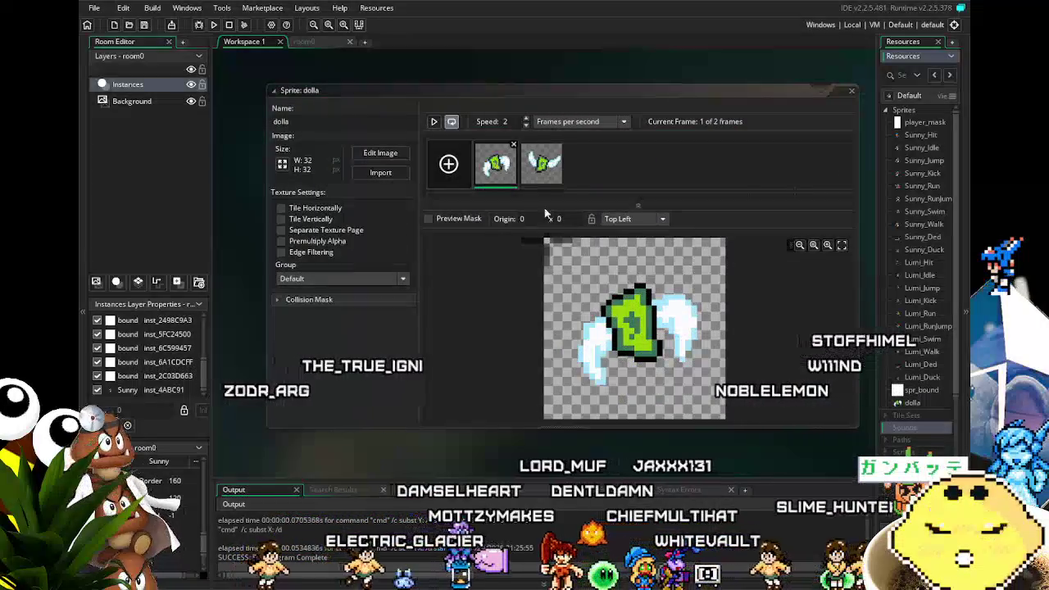
- Adjust the dolla sprite's origin through the origin presets, aiming for centre 16 x 16
{"action": "left_click", "coordinate": [633, 219]}
{"action": "left_click", "coordinate": [635, 269]}
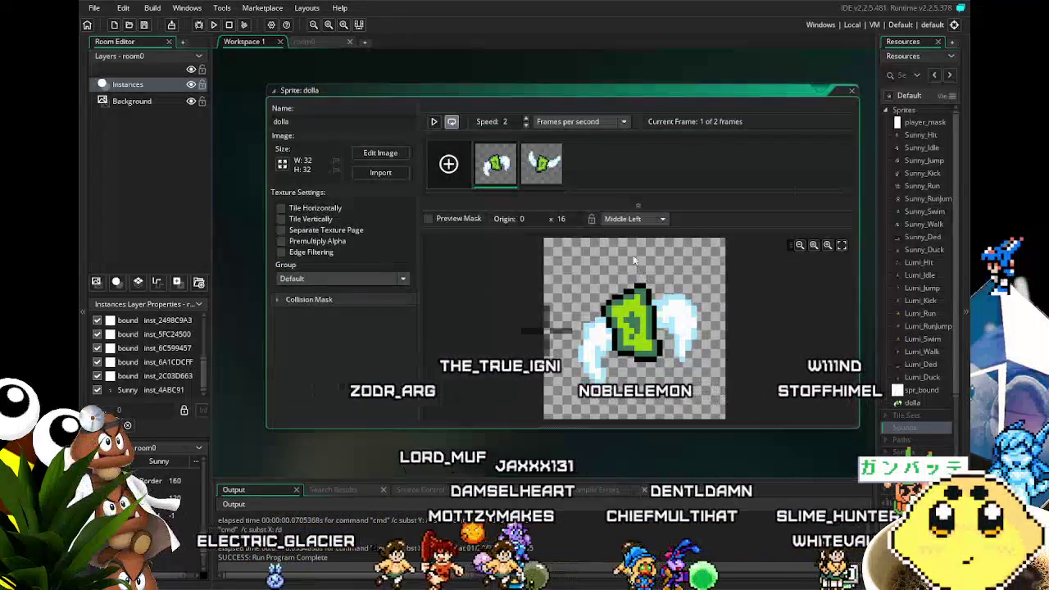
{"action": "left_click", "coordinate": [632, 220]}
{"action": "left_click", "coordinate": [633, 292]}
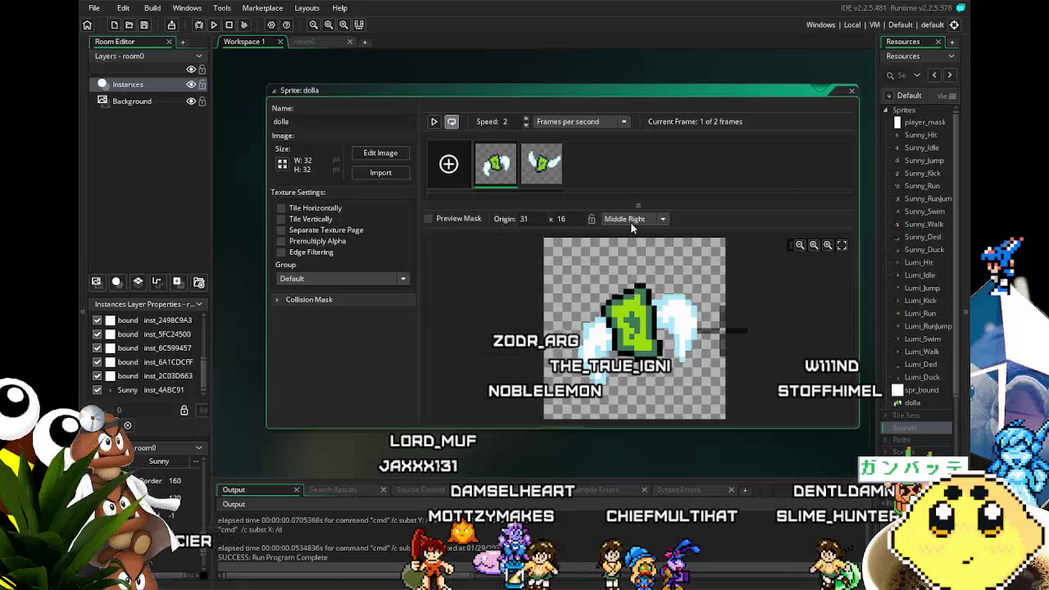
- Play and stop the dolla animation preview, then bring up the Objects folder menu
{"action": "left_click", "coordinate": [435, 124]}
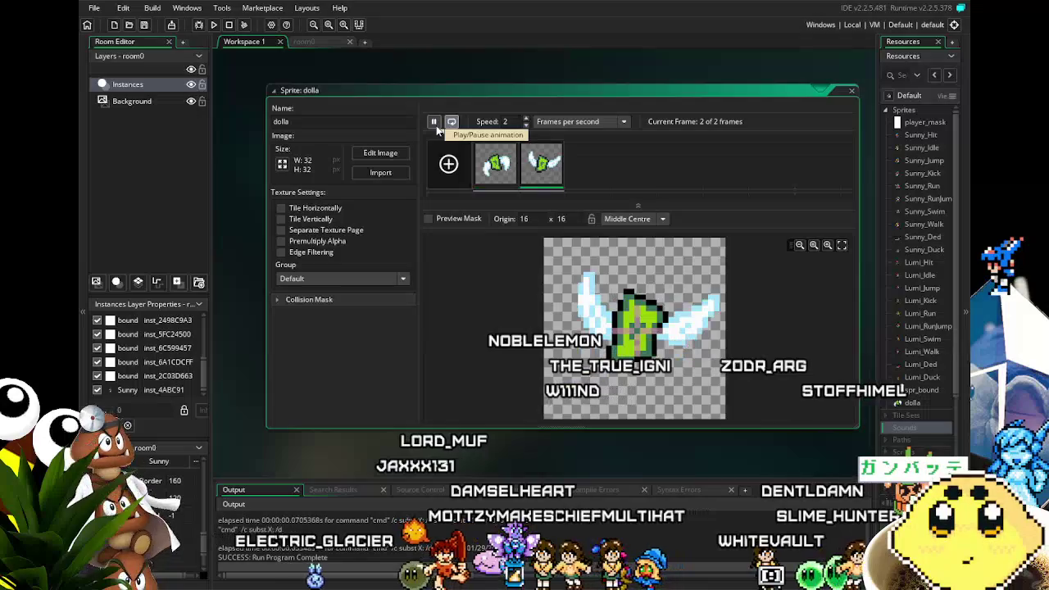
{"action": "left_click", "coordinate": [436, 126]}
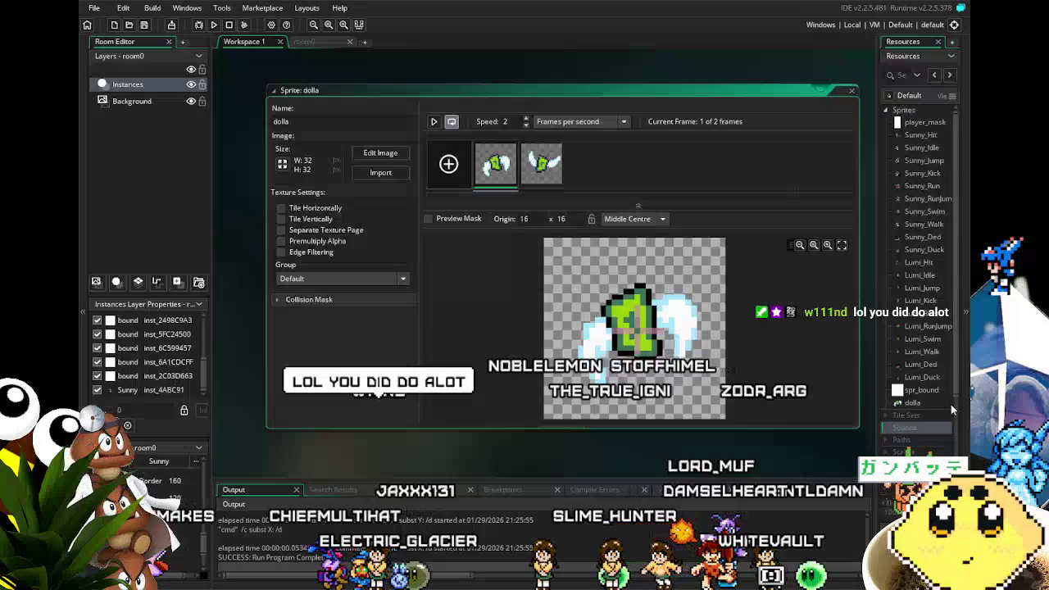
{"action": "scroll", "coordinate": [952, 404], "scroll_direction": "down", "scroll_amount": 3}
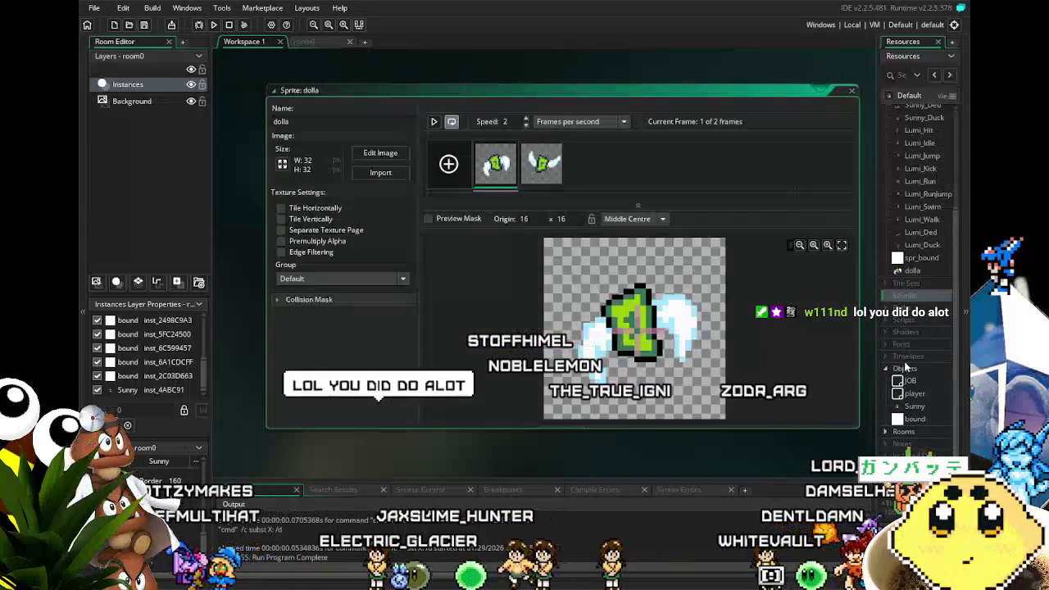
{"action": "right_click", "coordinate": [902, 369]}
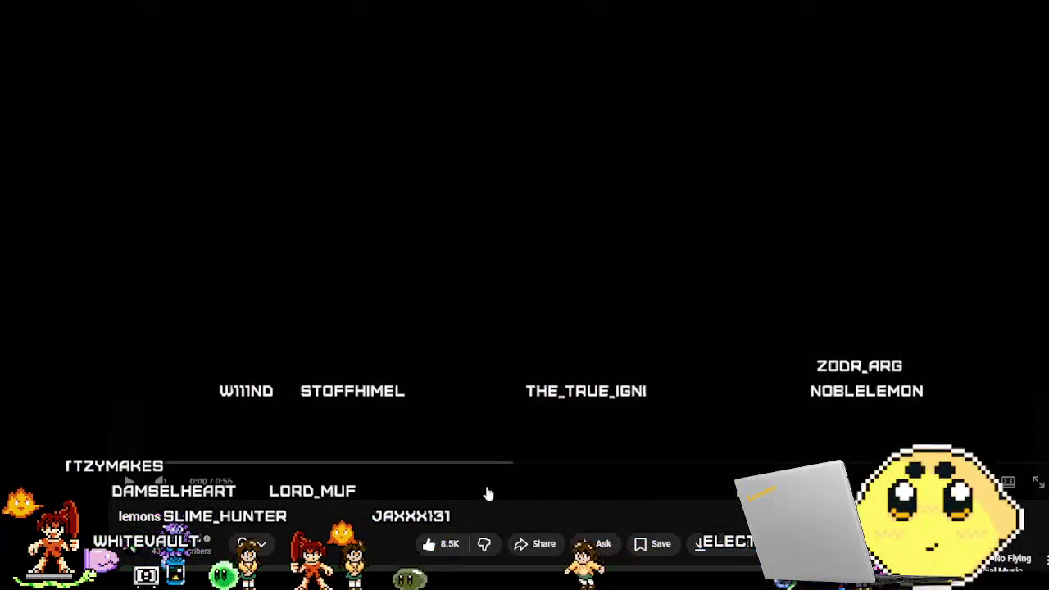
- Start the YouTube video playing, then save the GameMaker project
{"action": "key", "text": "space"}
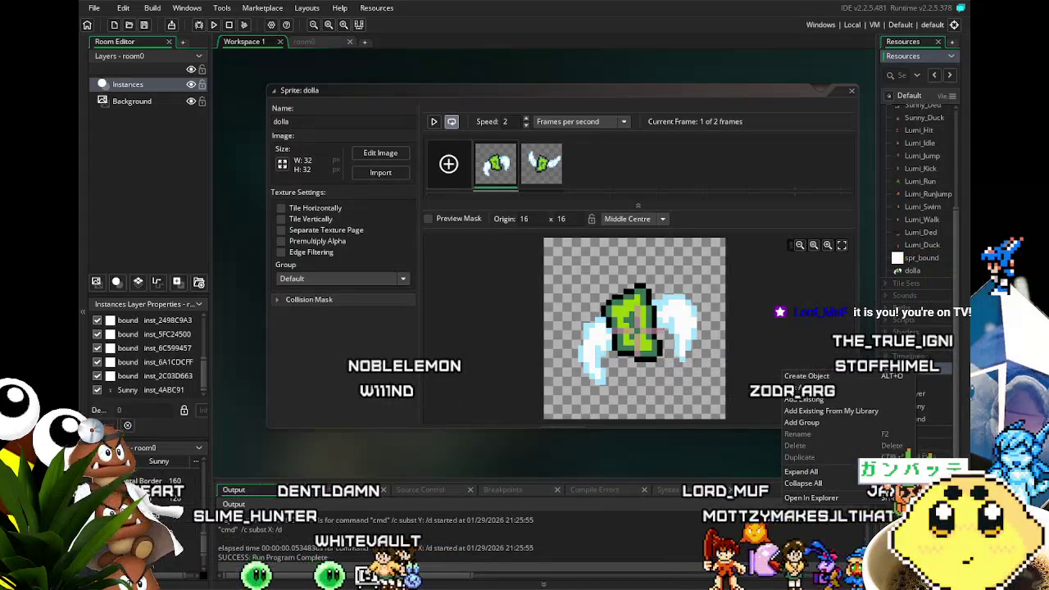
{"action": "left_click", "coordinate": [145, 26]}
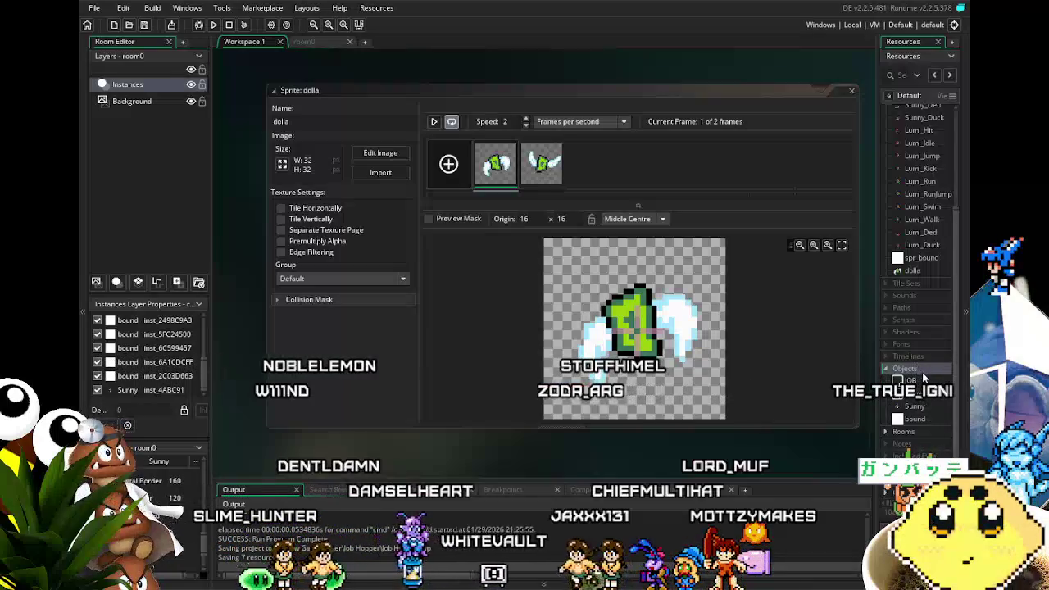
- Create a new object, object4, in the Objects folder and assign it the dolla sprite
{"action": "right_click", "coordinate": [915, 371]}
{"action": "right_click", "coordinate": [914, 373]}
{"action": "right_click", "coordinate": [912, 375]}
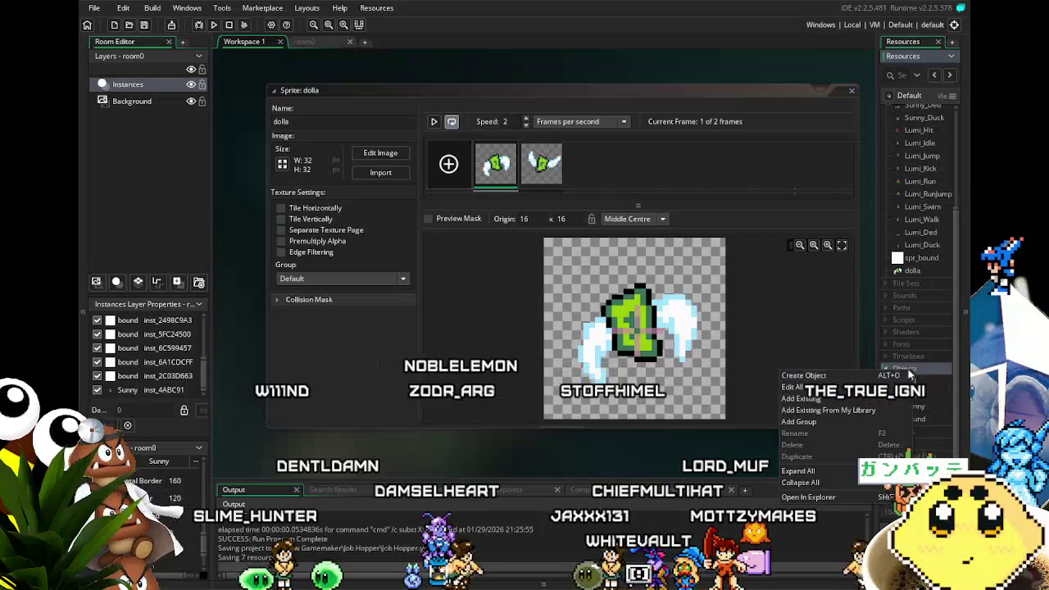
{"action": "left_click", "coordinate": [899, 376]}
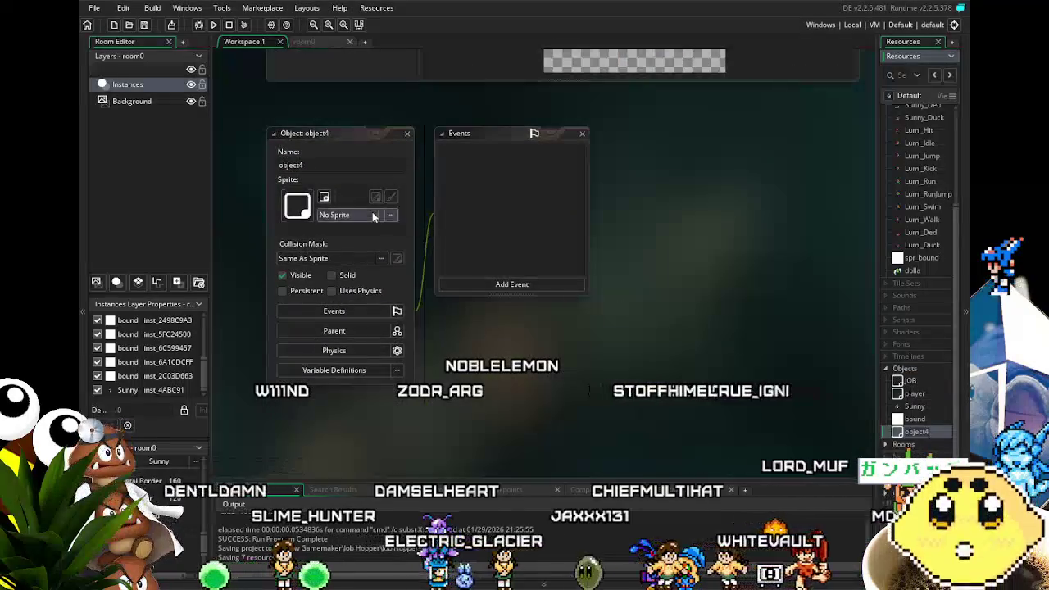
{"action": "left_click", "coordinate": [361, 215]}
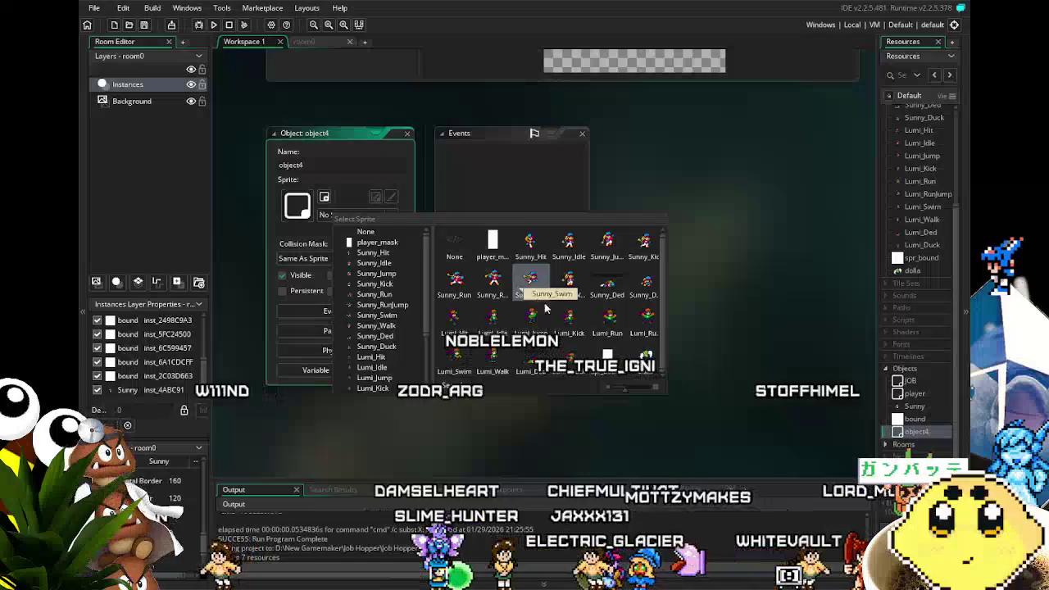
{"action": "left_click", "coordinate": [647, 363]}
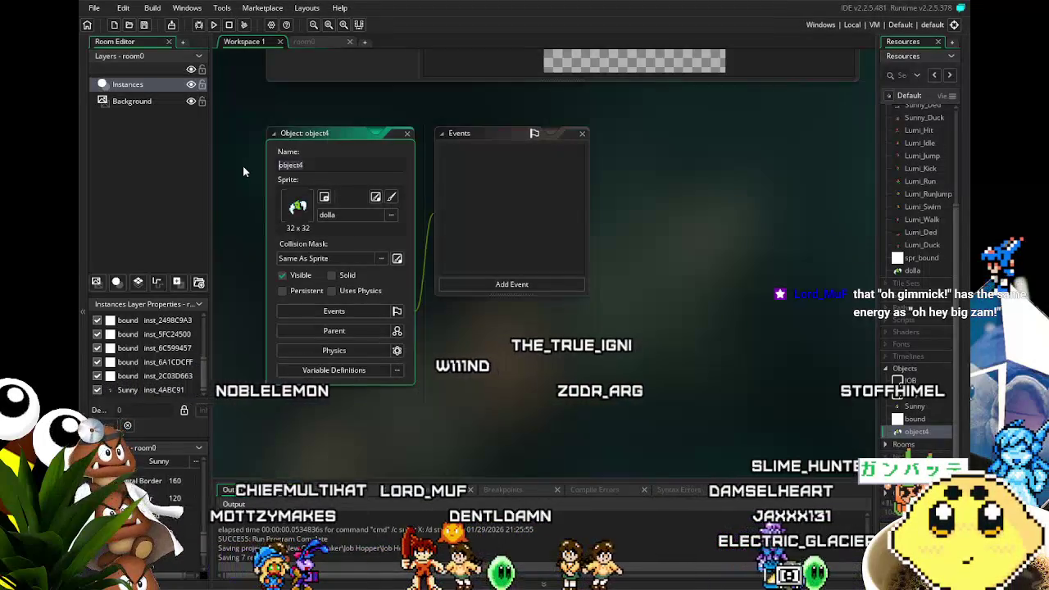
- Name the new object item_dolla and bring up the Add Event list
{"action": "type", "text": "item_do"}
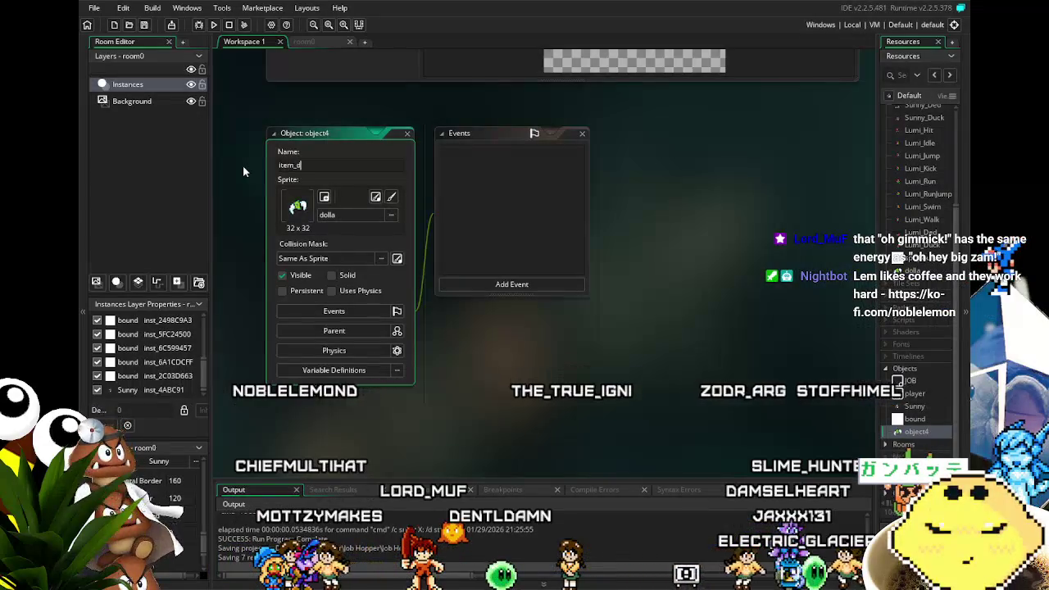
{"action": "type", "text": "lla"}
{"action": "key", "text": "Return"}
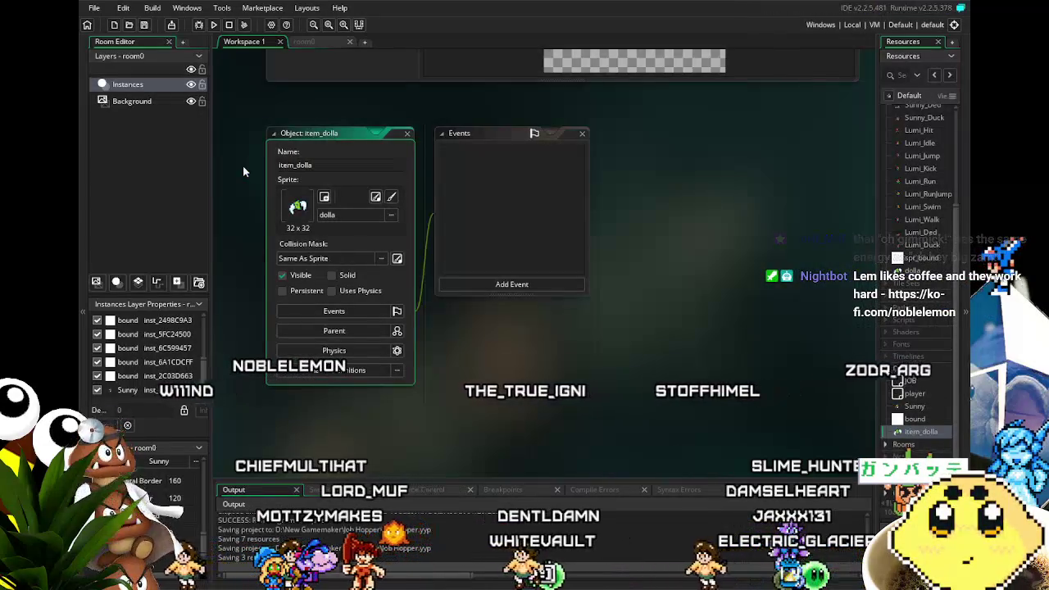
{"action": "left_click", "coordinate": [497, 283]}
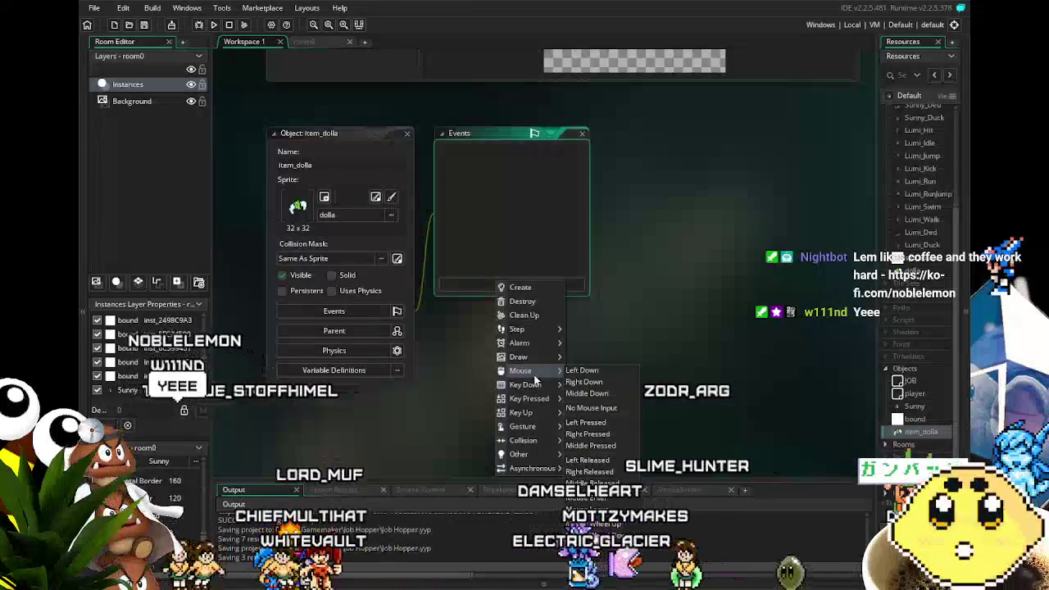
{"action": "mouse_move", "coordinate": [523, 441]}
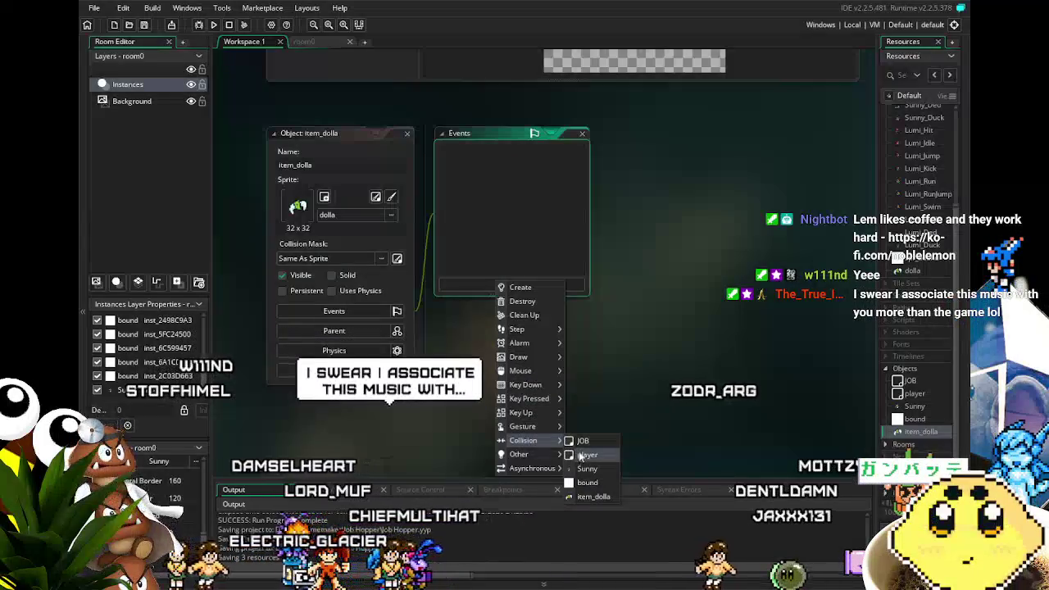
- Add a player collision event to item_dolla and select its template comment lines
{"action": "left_click", "coordinate": [585, 455]}
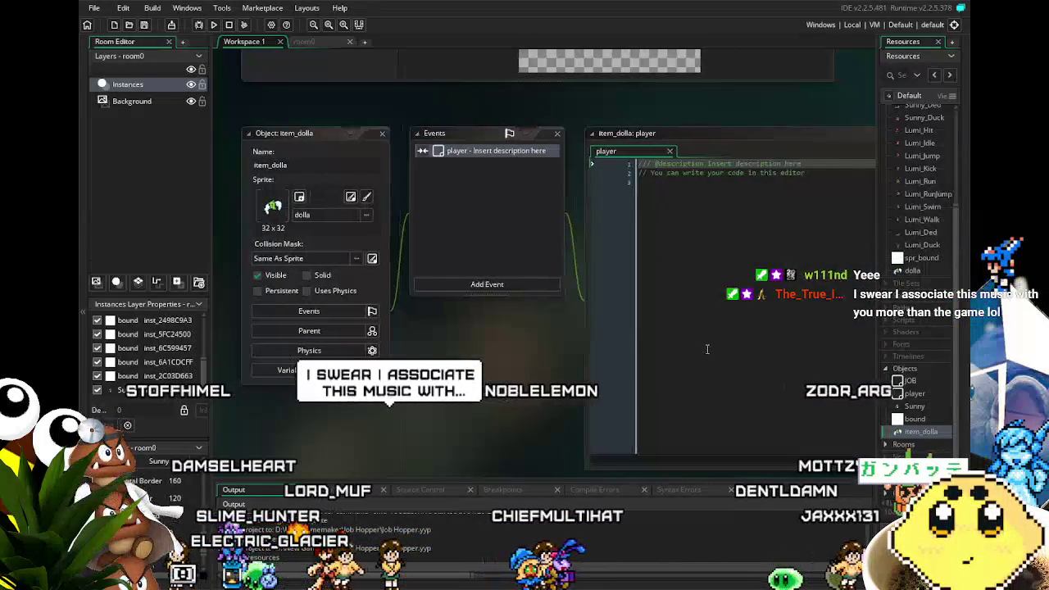
{"action": "key", "text": "ctrl+a"}
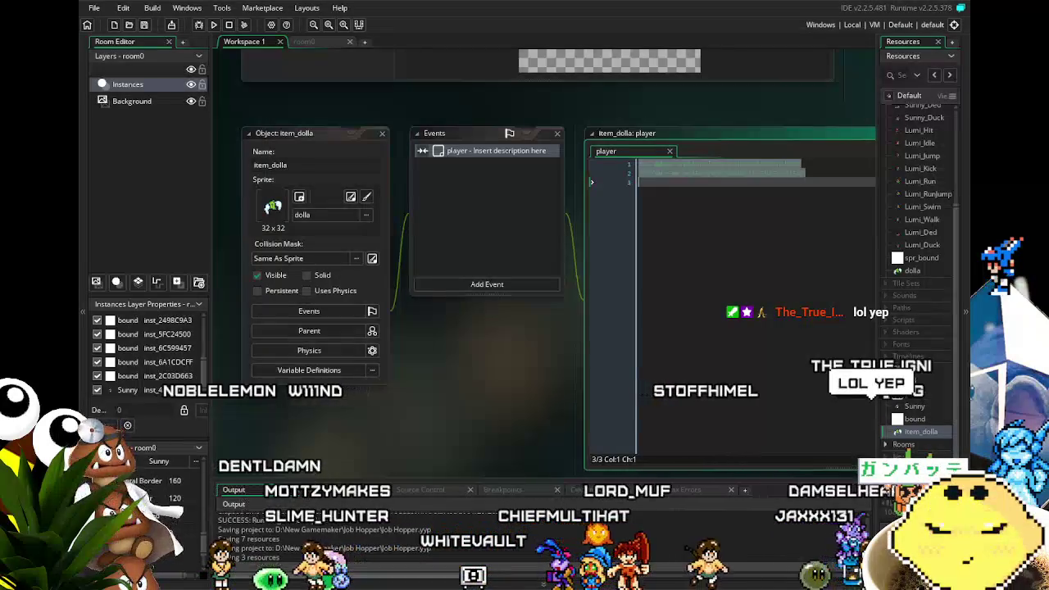
{"action": "left_click_drag", "start_coordinate": [415, 437], "coordinate": [329, 452]}
- Replace the player-collision template comments with instance_destroy(); and save the project
{"action": "left_click", "coordinate": [672, 407]}
{"action": "key", "text": "ctrl+a"}
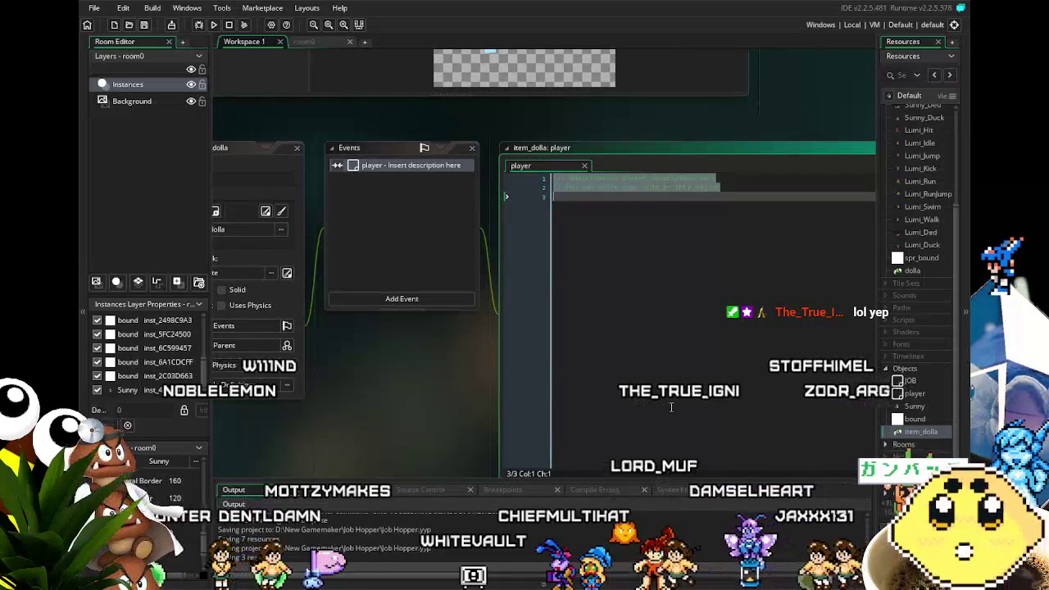
{"action": "key", "text": "BackSpace"}
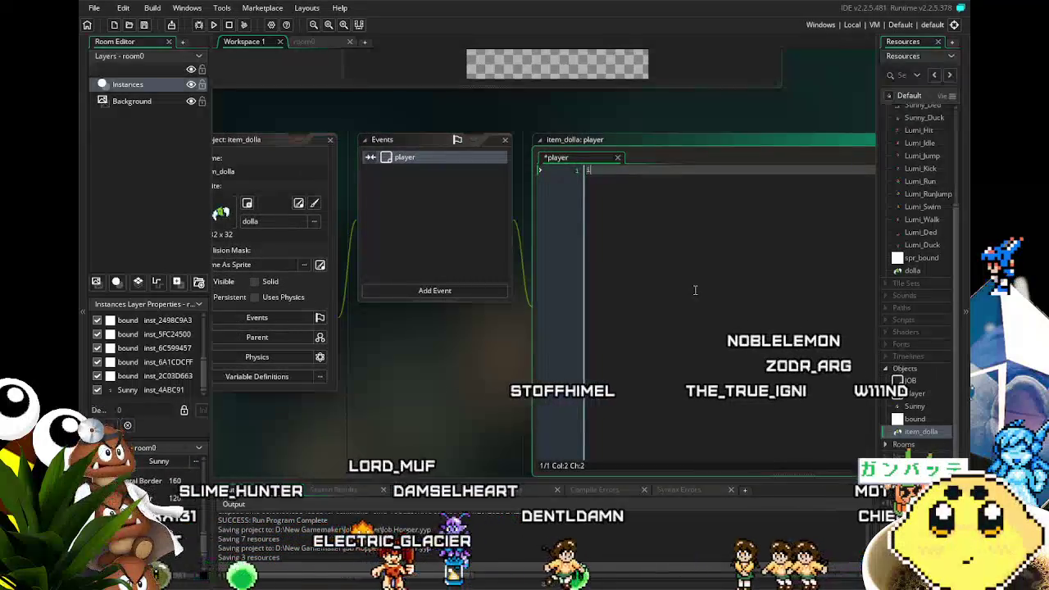
{"action": "type", "text": "instance_destro"}
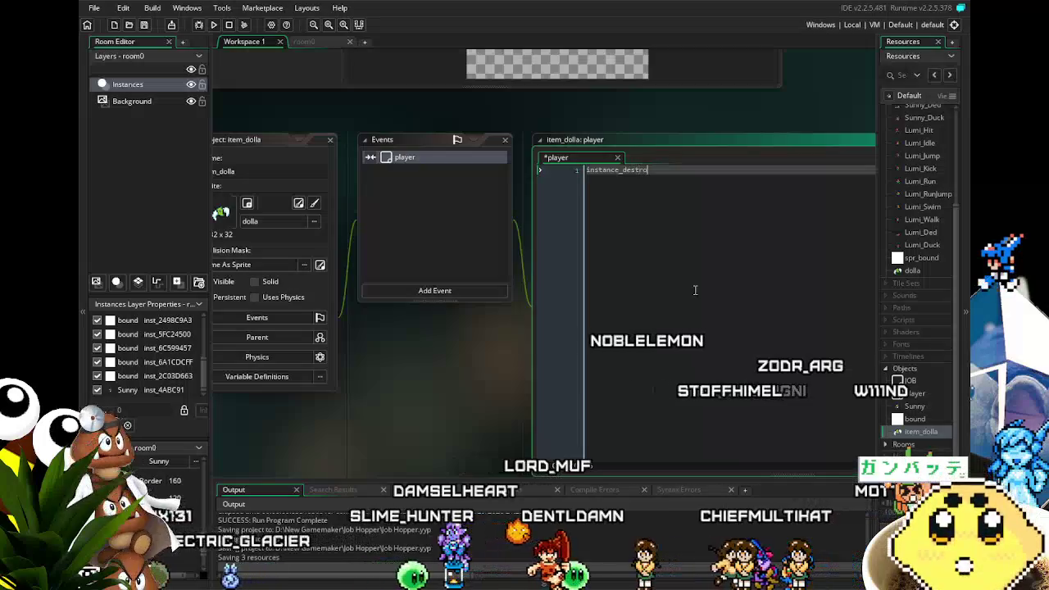
{"action": "type", "text": "y();"}
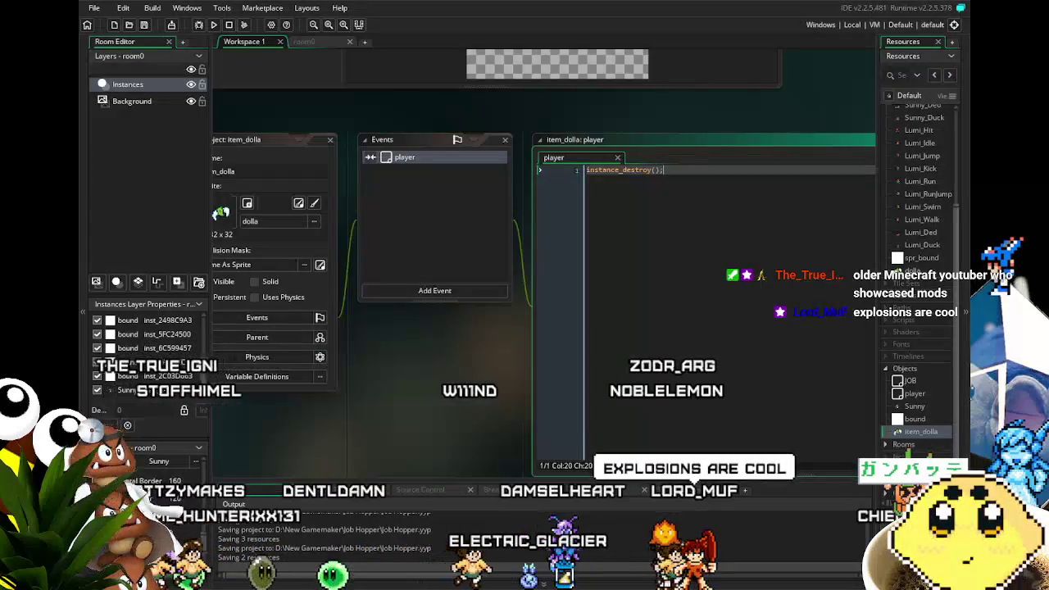
{"action": "left_click_drag", "start_coordinate": [364, 419], "coordinate": [388, 353]}
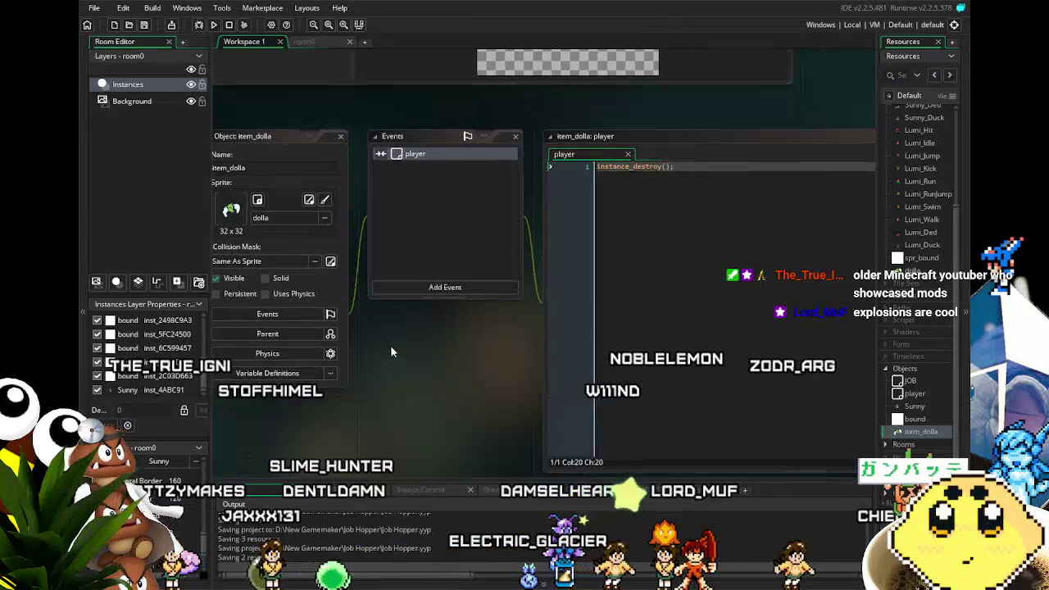
{"action": "left_click", "coordinate": [146, 26]}
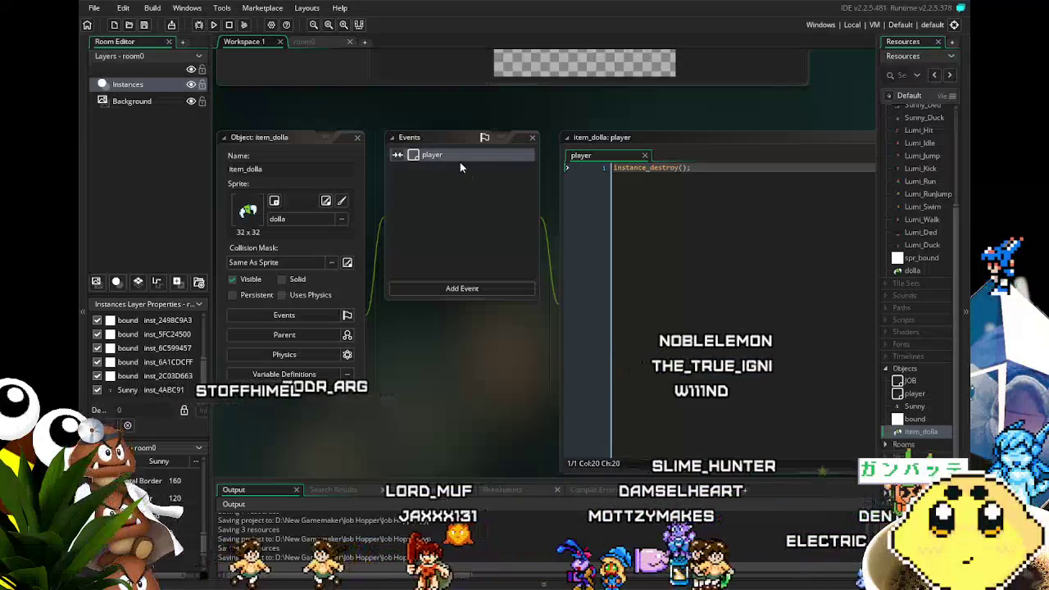
- Dismiss the event list, recentre the workspace windows and return to room0
{"action": "left_click", "coordinate": [450, 290]}
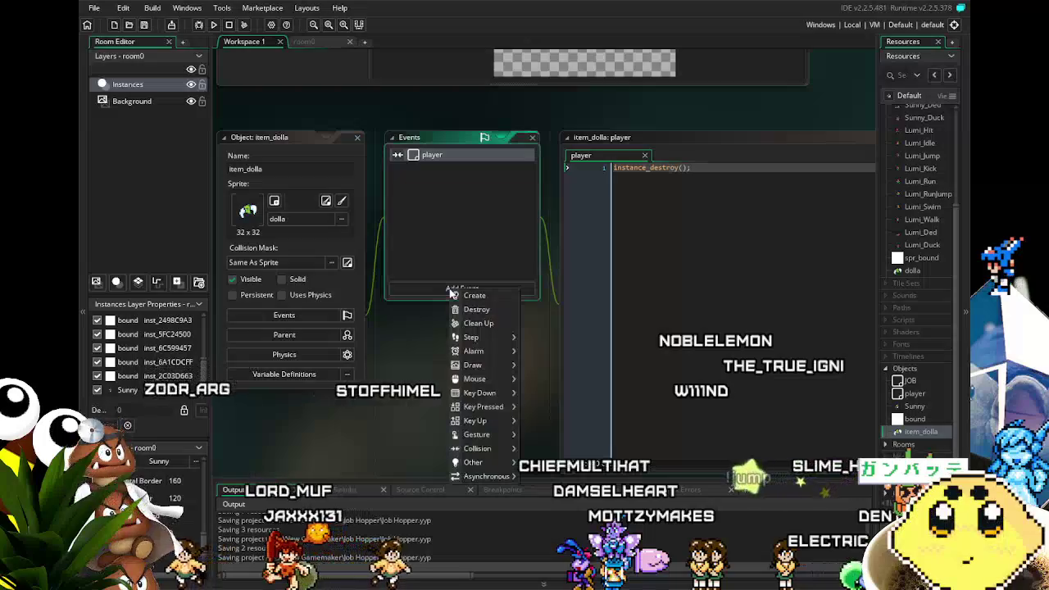
{"action": "left_click", "coordinate": [428, 250]}
{"action": "mouse_move", "coordinate": [409, 391]}
{"action": "left_mouse_down"}
{"action": "mouse_move", "coordinate": [450, 382]}
{"action": "mouse_move", "coordinate": [482, 390]}
{"action": "left_mouse_up"}
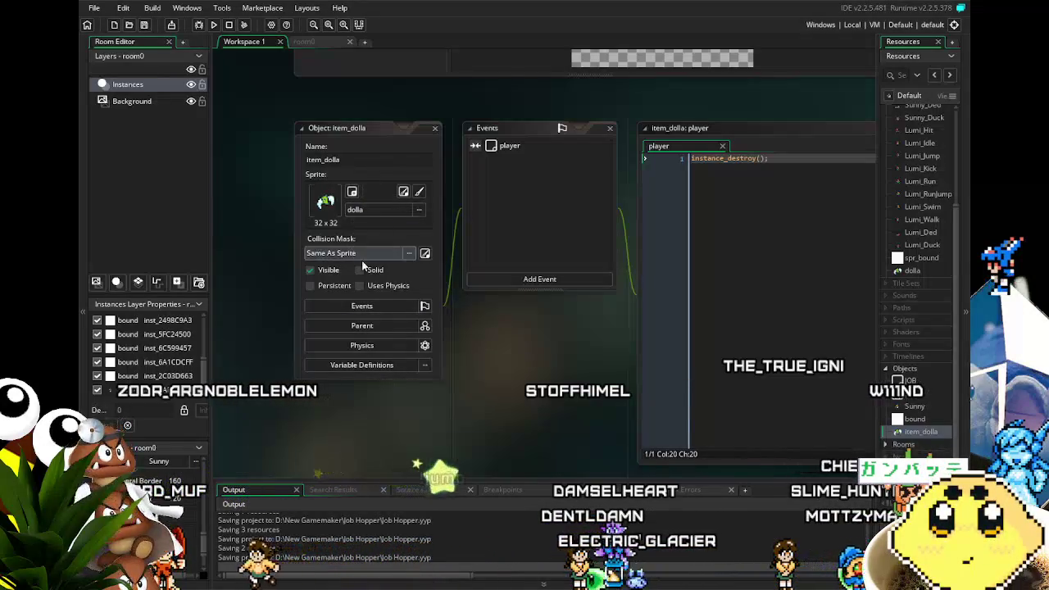
{"action": "mouse_move", "coordinate": [425, 392]}
{"action": "left_mouse_down"}
{"action": "mouse_move", "coordinate": [363, 373]}
{"action": "mouse_move", "coordinate": [353, 390]}
{"action": "left_mouse_up"}
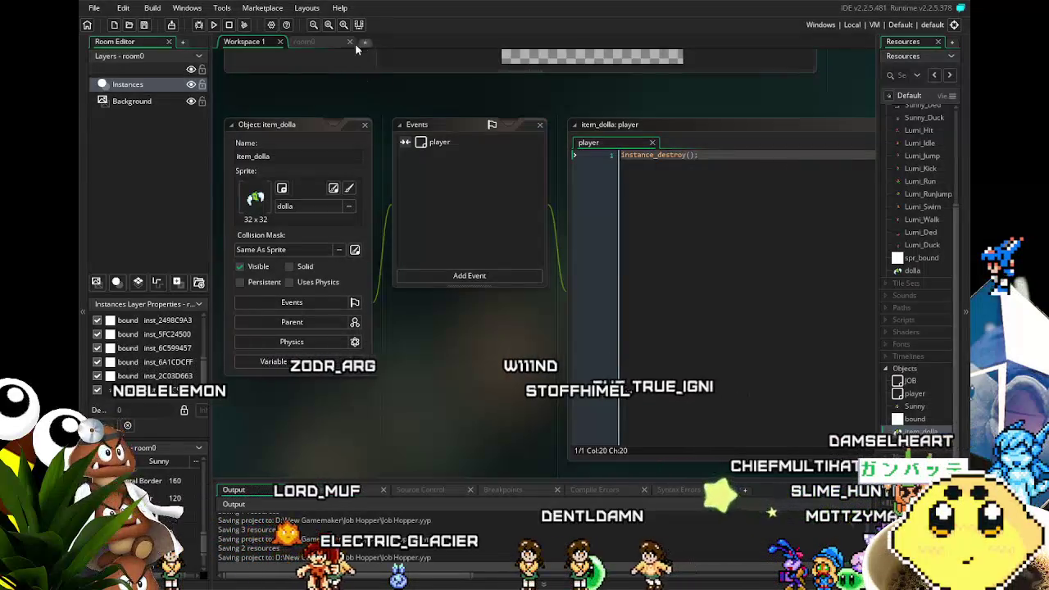
{"action": "left_click", "coordinate": [324, 42]}
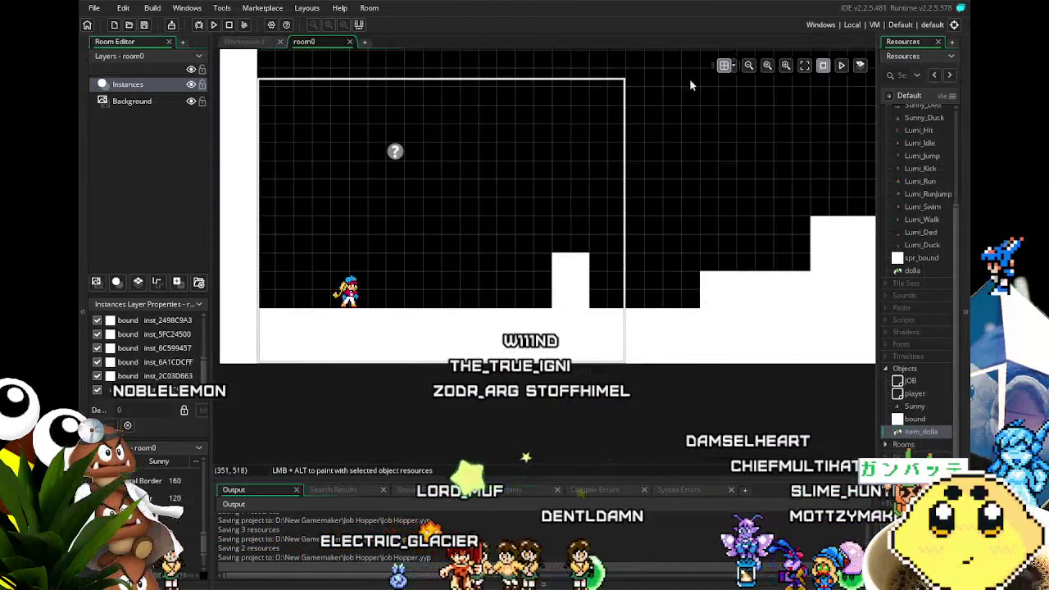
- Place a row of three item_dolla pickups and copy it above the right platforms
{"action": "left_click_drag", "start_coordinate": [922, 432], "coordinate": [479, 203]}
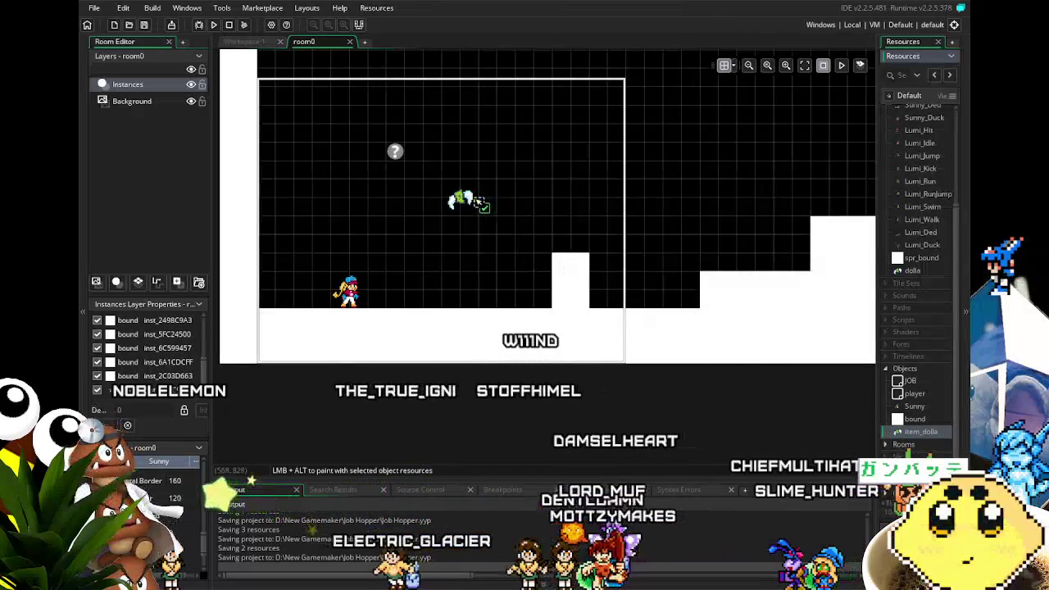
{"action": "mouse_move", "coordinate": [921, 432]}
{"action": "left_mouse_down"}
{"action": "mouse_move", "coordinate": [590, 221]}
{"action": "mouse_move", "coordinate": [507, 207]}
{"action": "left_mouse_up"}
{"action": "mouse_move", "coordinate": [922, 431]}
{"action": "left_mouse_down"}
{"action": "mouse_move", "coordinate": [410, 199]}
{"action": "mouse_move", "coordinate": [540, 223]}
{"action": "left_mouse_up"}
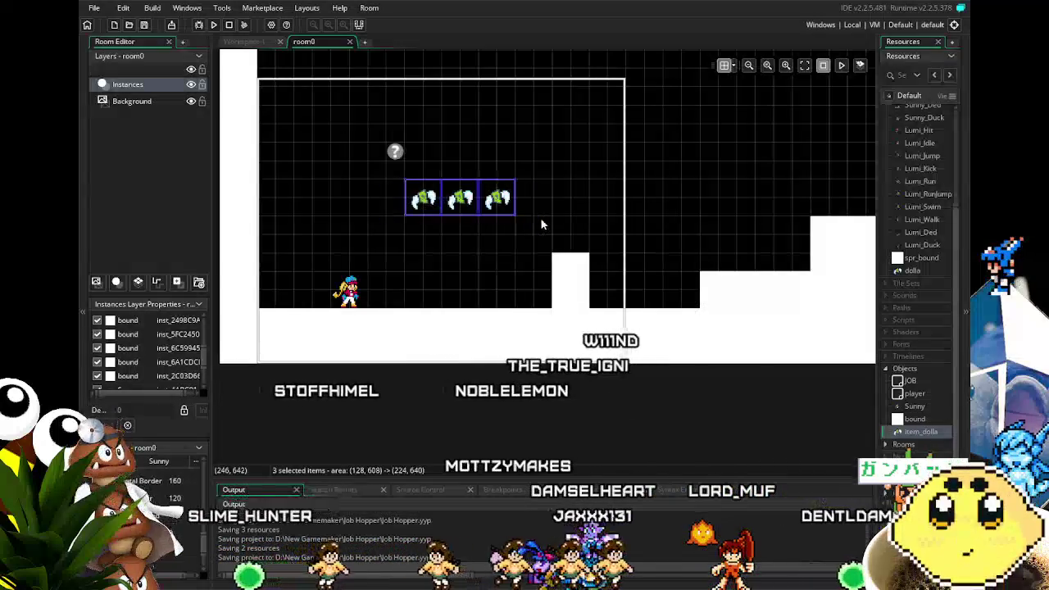
{"action": "key", "text": "ctrl+c"}
{"action": "key", "text": "ctrl+v"}
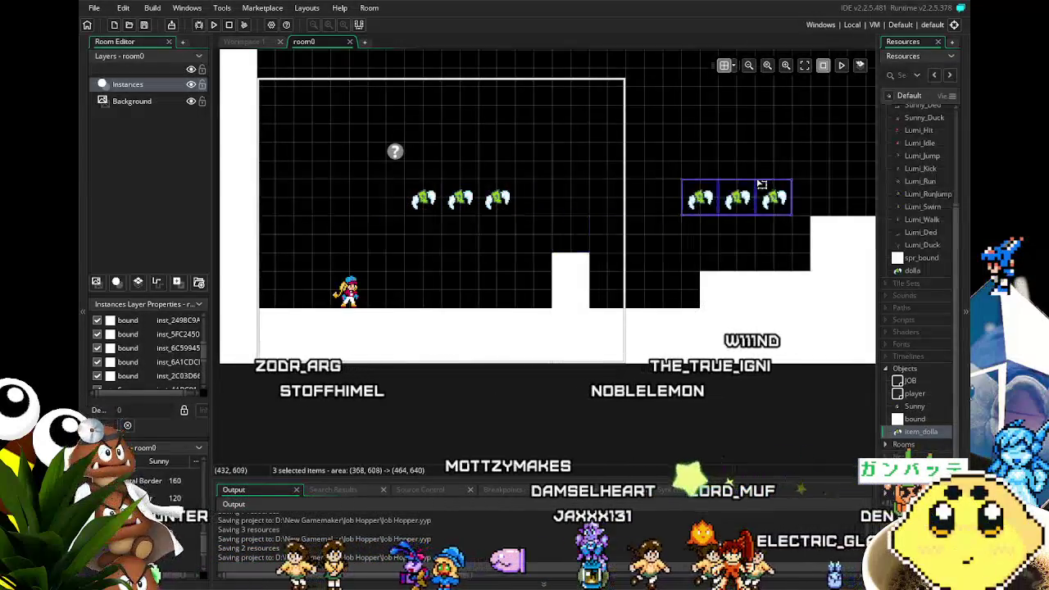
{"action": "left_click", "coordinate": [762, 185]}
- Paste four more dolla rows across the level, including above the low floor and pillar
{"action": "left_click_drag", "start_coordinate": [806, 202], "coordinate": [490, 256]}
{"action": "key", "text": "ctrl+v"}
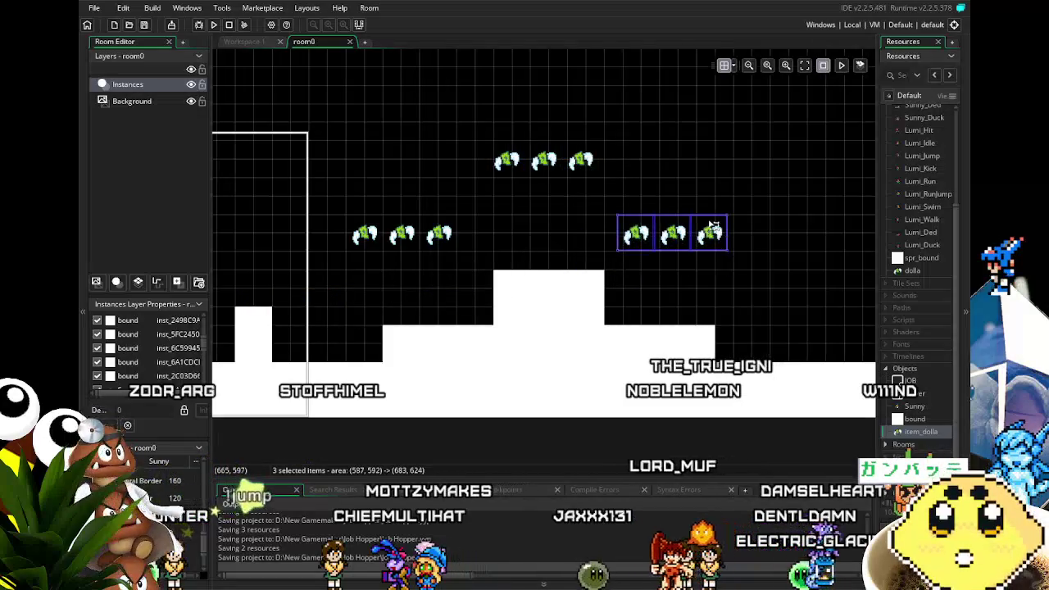
{"action": "left_click", "coordinate": [679, 295]}
{"action": "left_click_drag", "start_coordinate": [679, 295], "coordinate": [253, 274]}
{"action": "key", "text": "ctrl+v"}
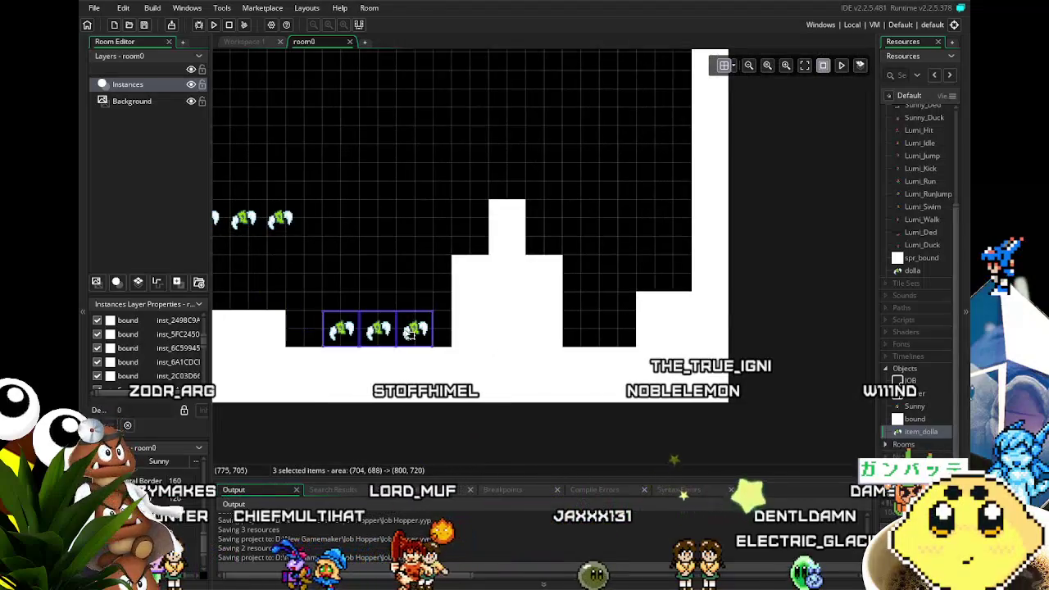
{"action": "left_click", "coordinate": [410, 334]}
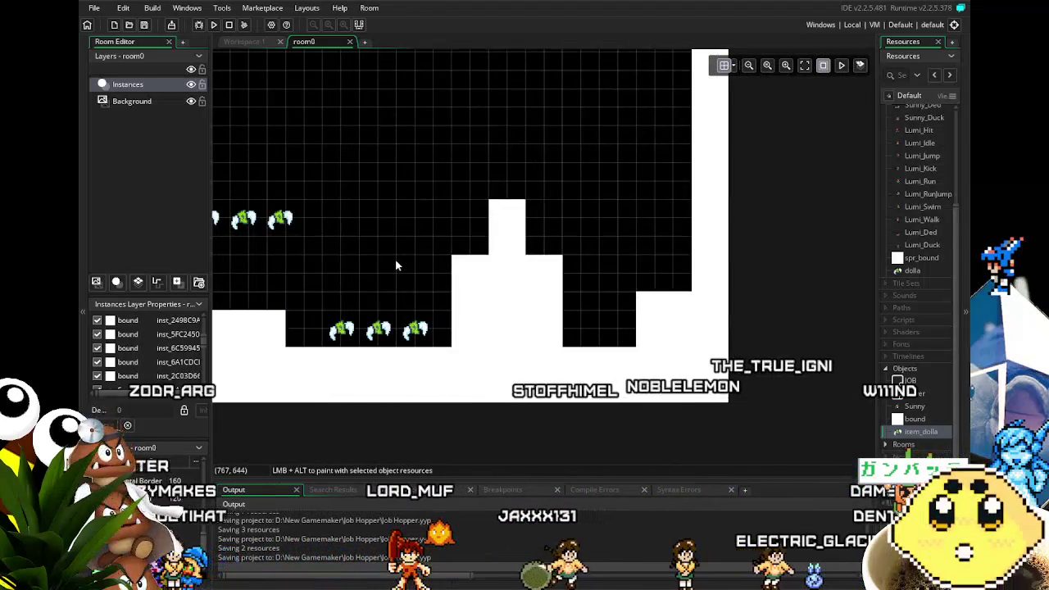
{"action": "key", "text": "ctrl+v"}
{"action": "left_click", "coordinate": [530, 118]}
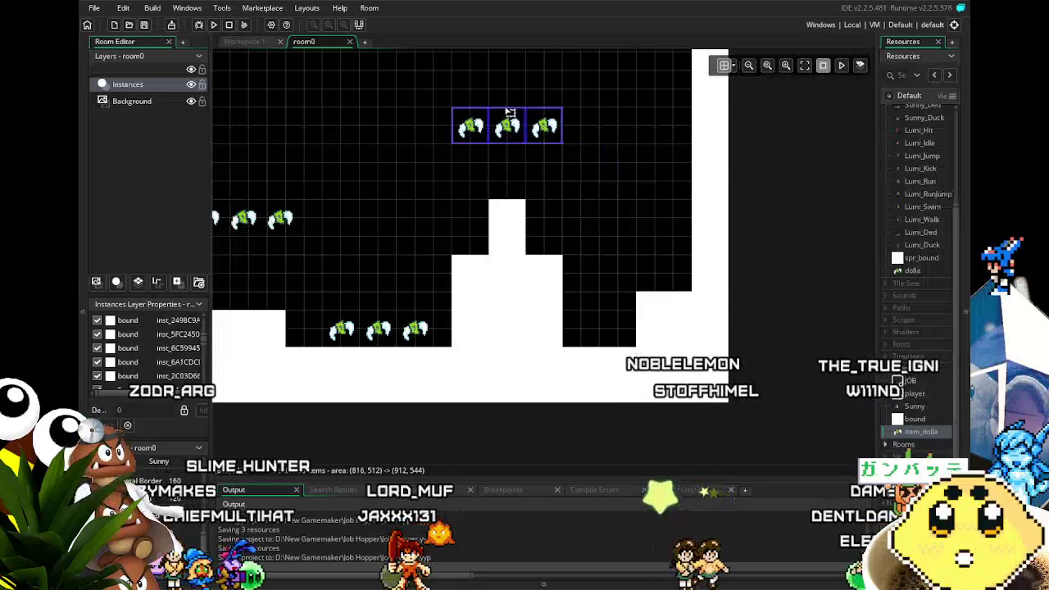
{"action": "key", "text": "ctrl+v"}
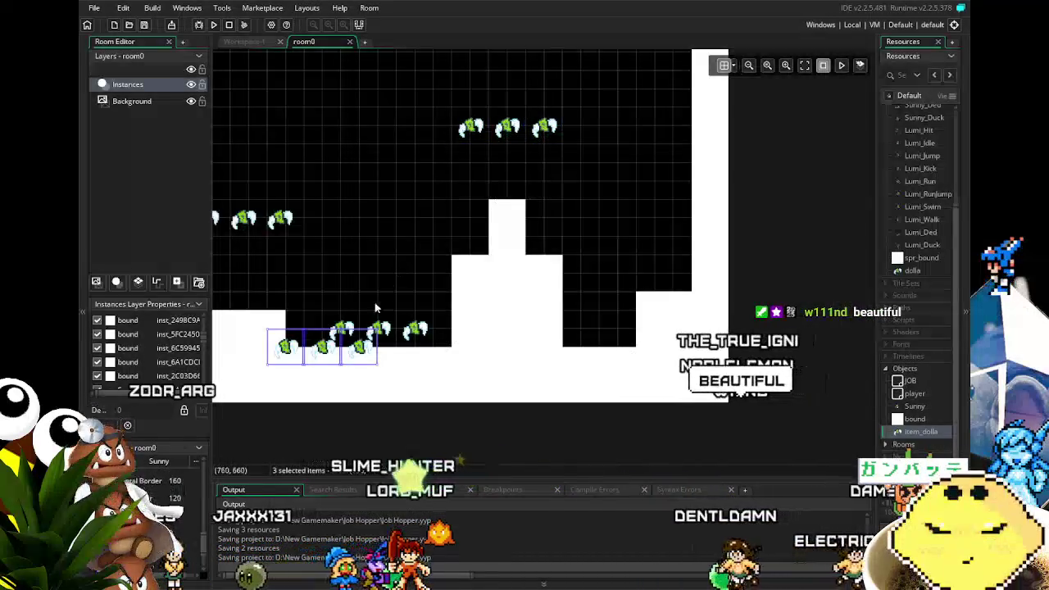
{"action": "left_click", "coordinate": [546, 88]}
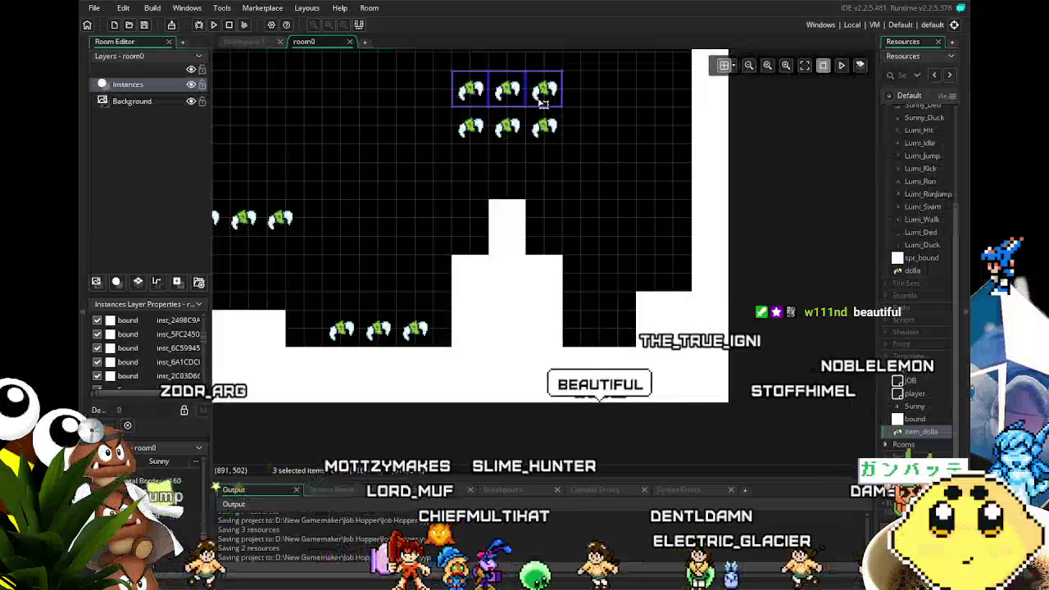
{"action": "left_click", "coordinate": [362, 238]}
{"action": "left_click_drag", "start_coordinate": [362, 239], "coordinate": [712, 225]}
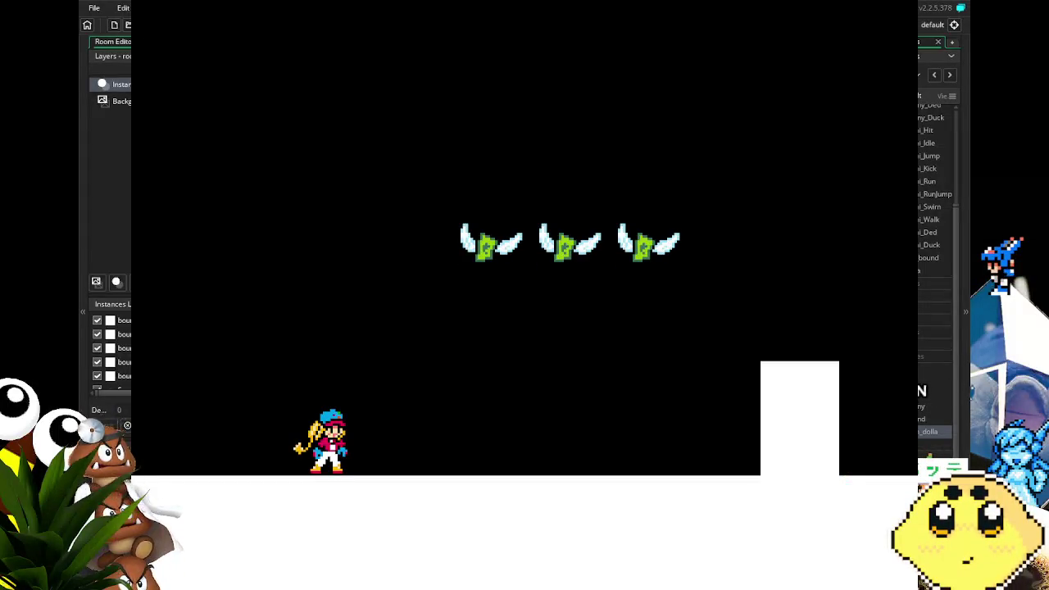
- Run right and jump across the platforms to collect a pickup, then quit the game
{"action": "key", "text": "Right"}
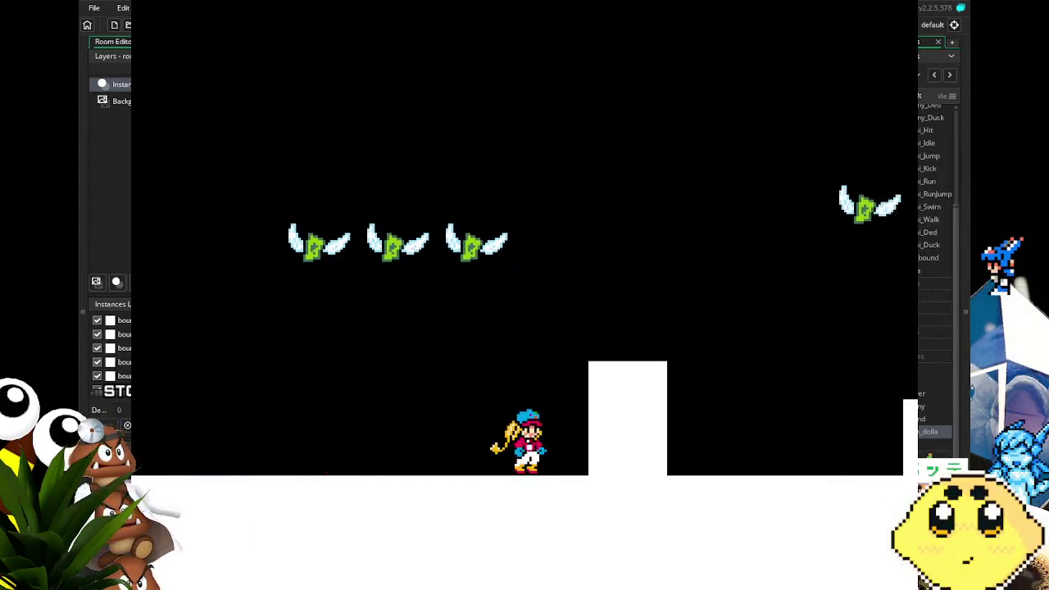
{"action": "key", "text": "space"}
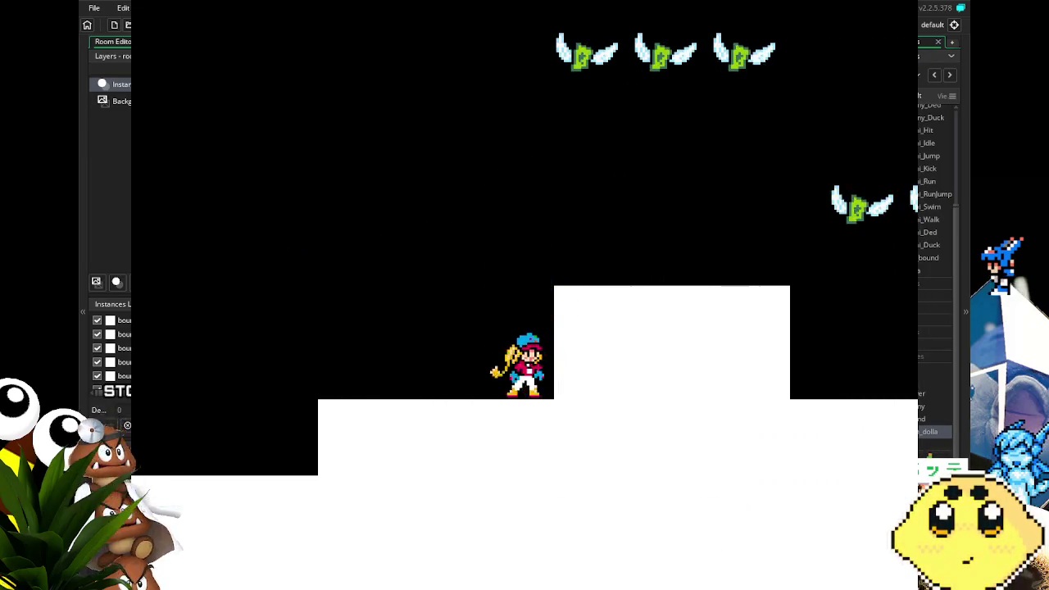
{"action": "key", "text": "space"}
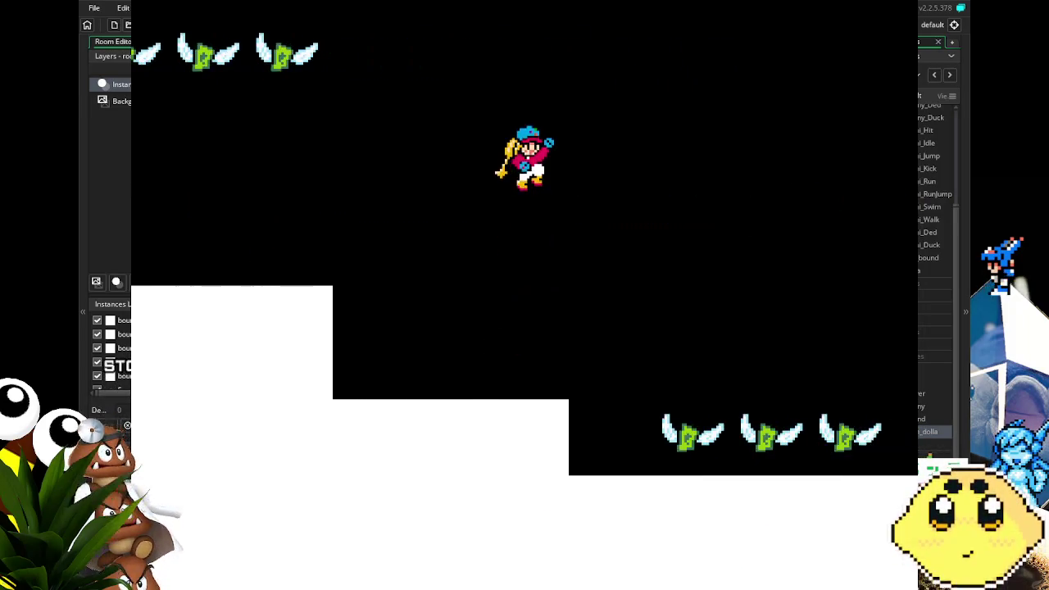
{"action": "key", "text": "space"}
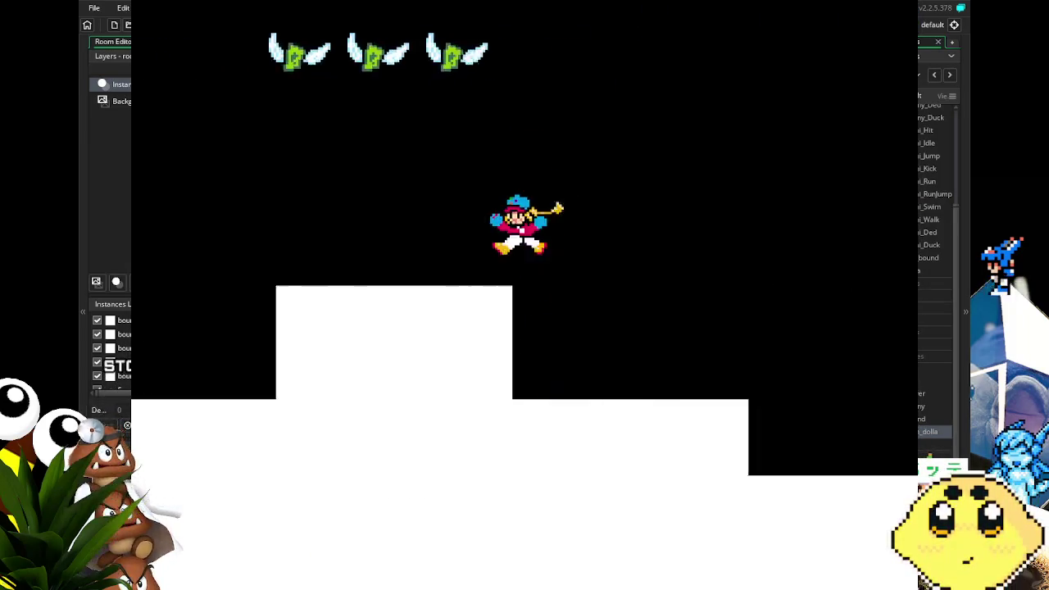
{"action": "key", "text": "space"}
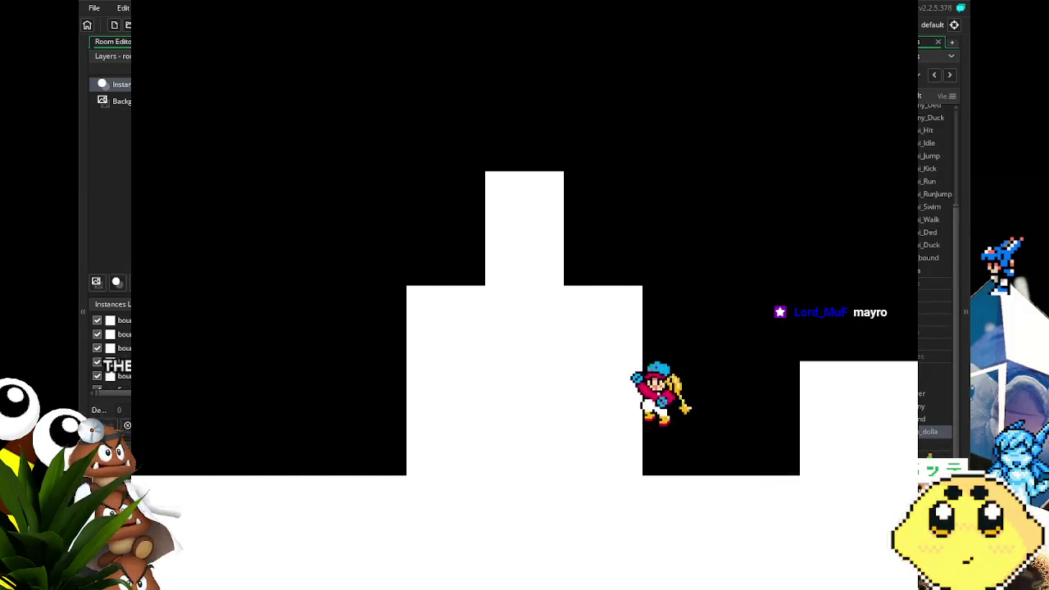
{"action": "key", "text": "space"}
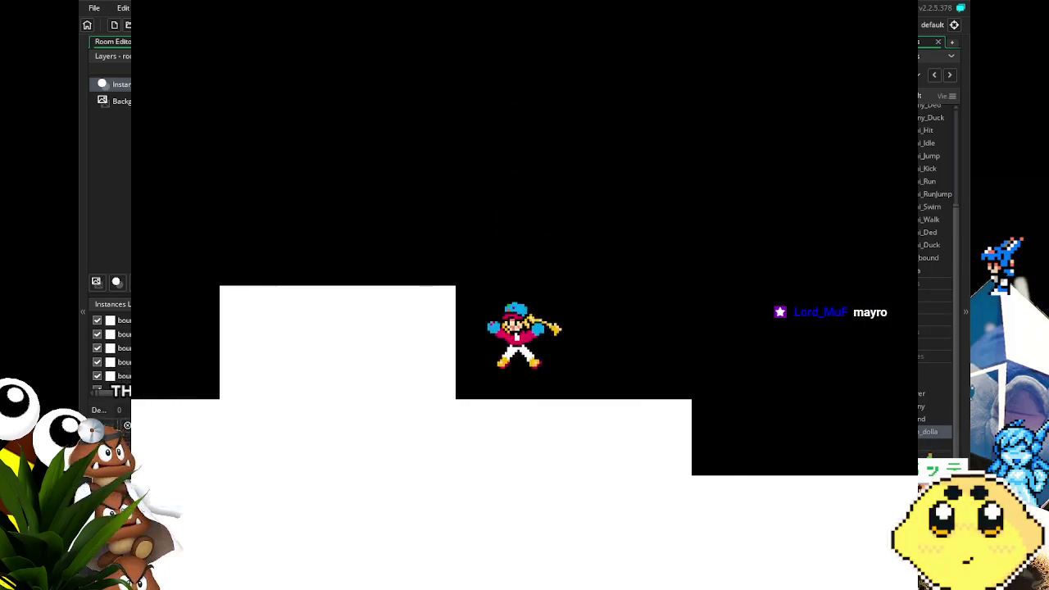
{"action": "key", "text": "space"}
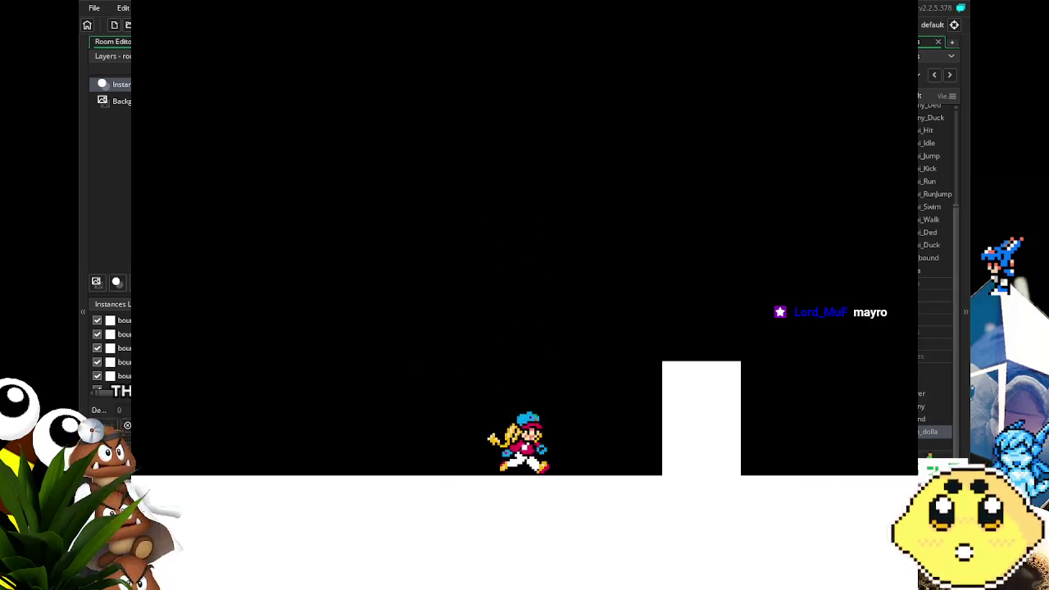
{"action": "key", "text": "space"}
{"action": "key", "text": "space"}
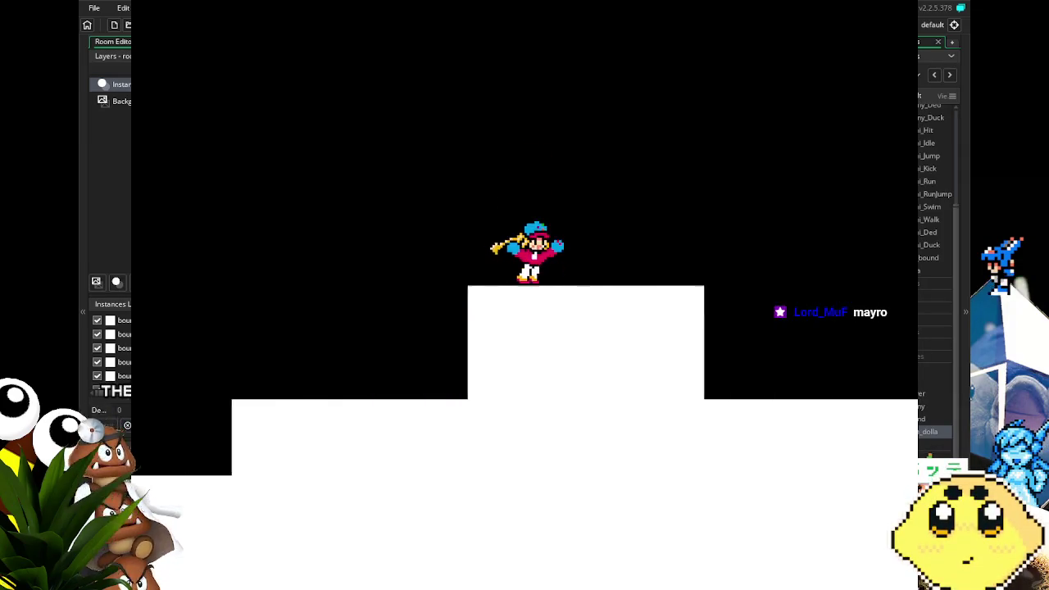
{"action": "key", "text": "space"}
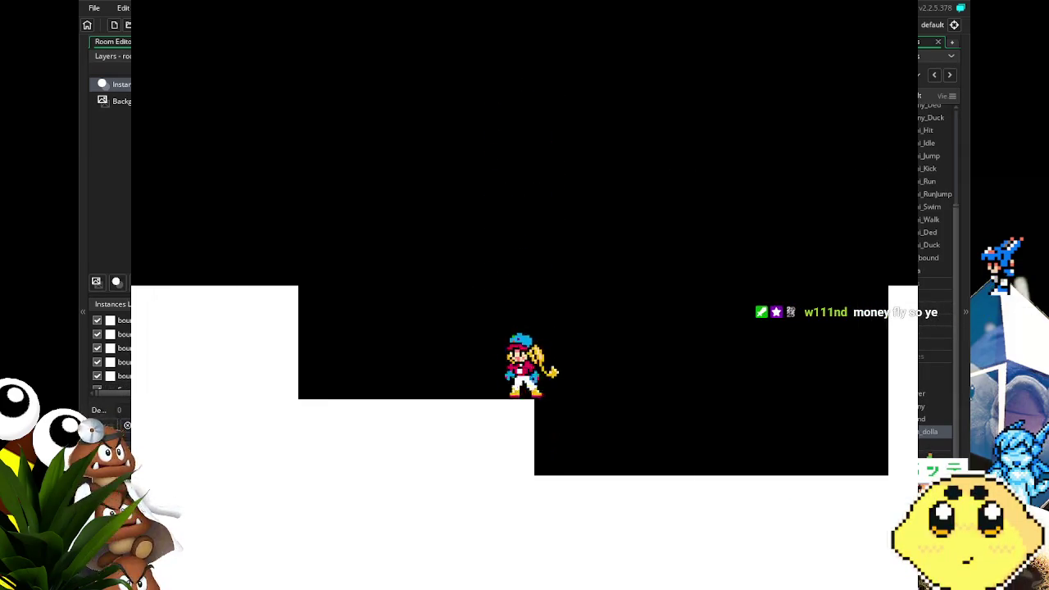
{"action": "key", "text": "space"}
{"action": "key", "text": "space"}
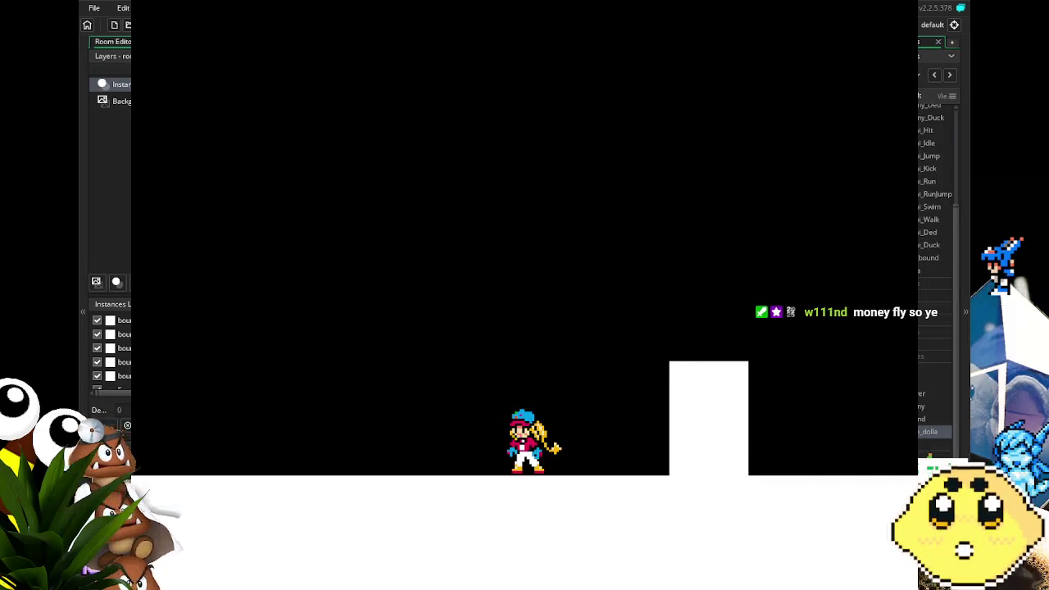
{"action": "key", "text": "Escape"}
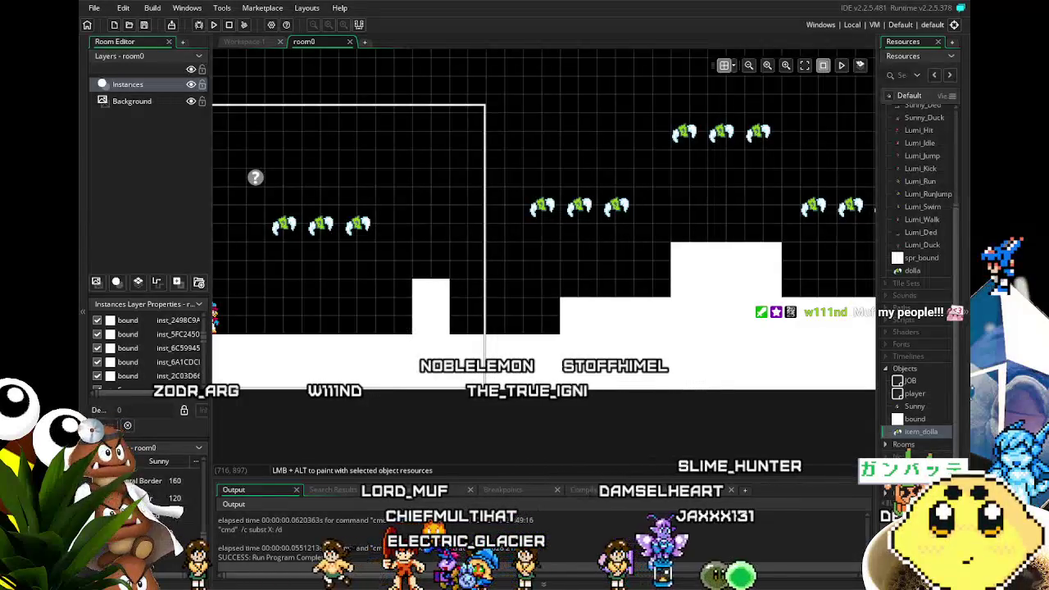
- Open item_dolla and its two-frame dolla sprite, then close the sprite editor
{"action": "left_click_drag", "start_coordinate": [350, 376], "coordinate": [463, 392]}
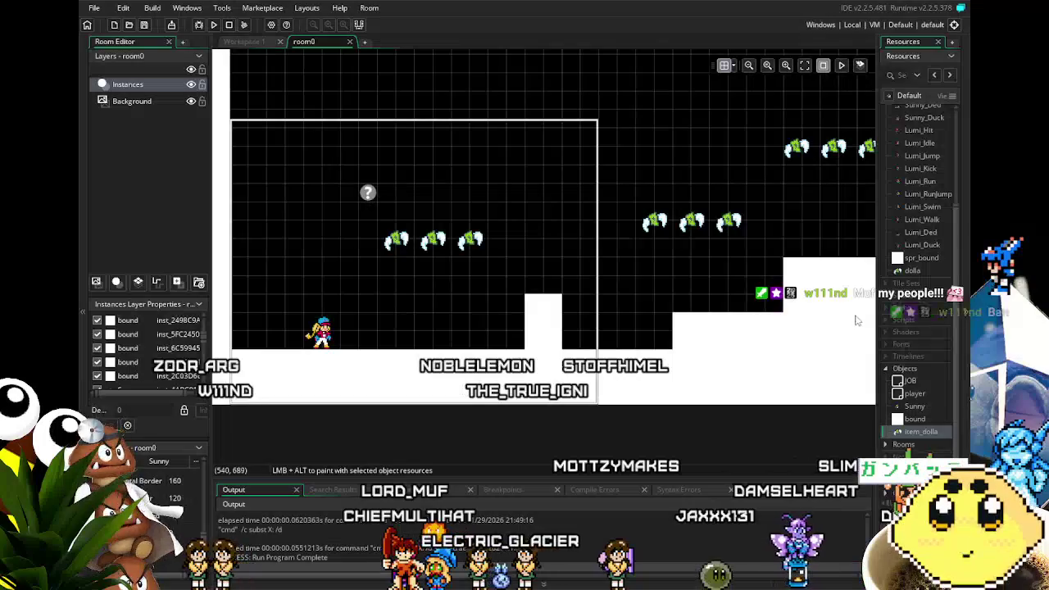
{"action": "double_click", "coordinate": [910, 434]}
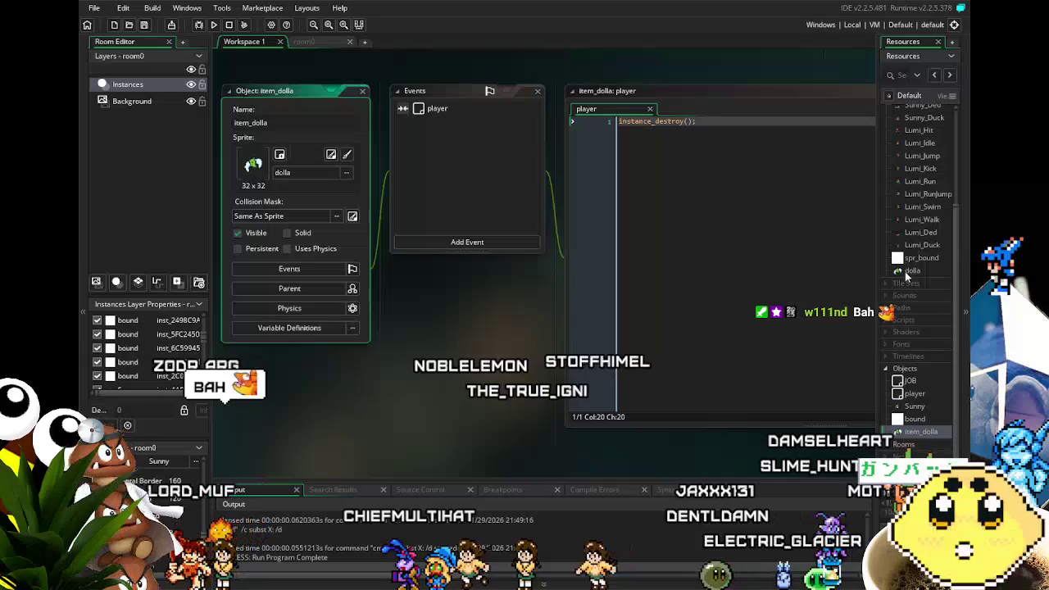
{"action": "double_click", "coordinate": [912, 271]}
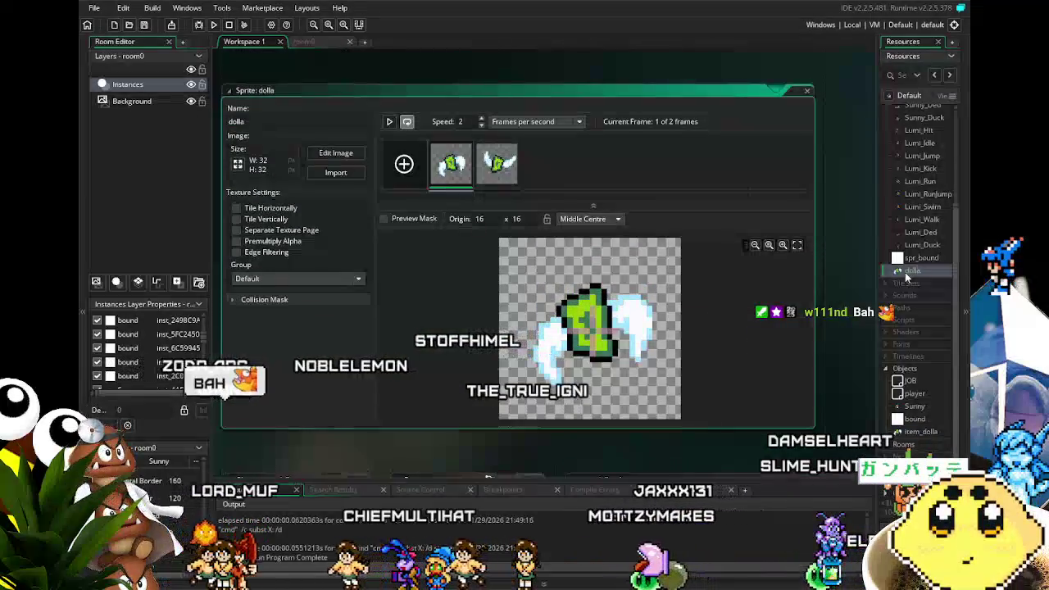
{"action": "left_click", "coordinate": [807, 92]}
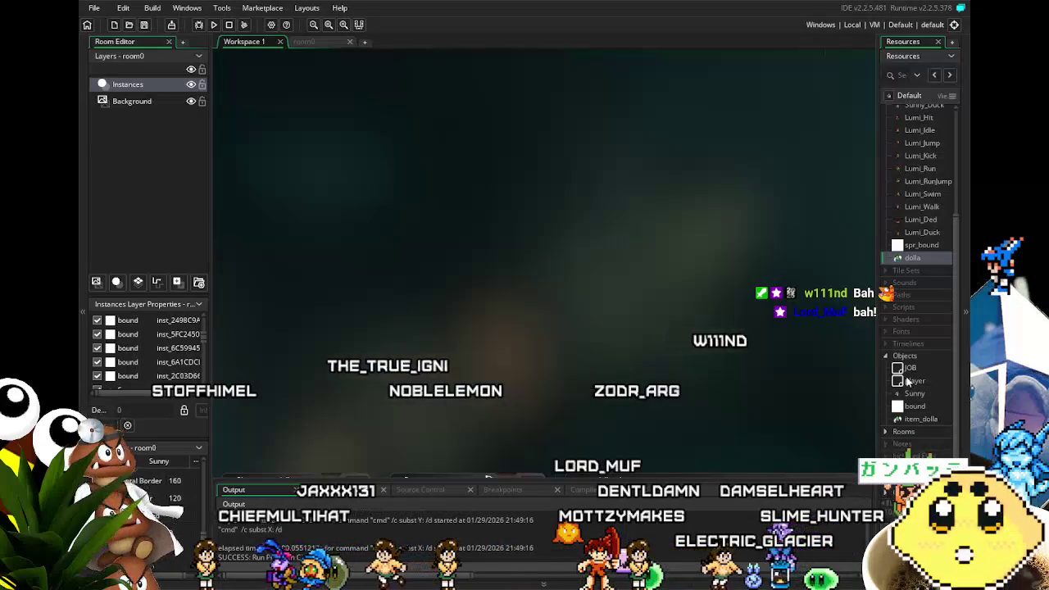
- Create path0 and add points at 238,238, 286,226 and 313,202, flattening the top one
{"action": "right_click", "coordinate": [902, 298]}
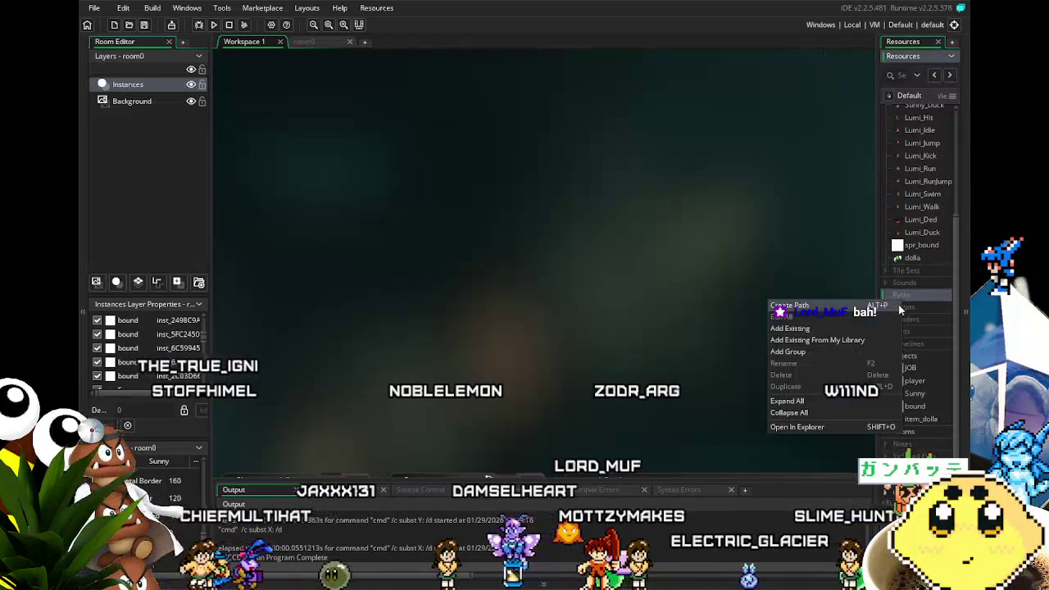
{"action": "left_click", "coordinate": [882, 306]}
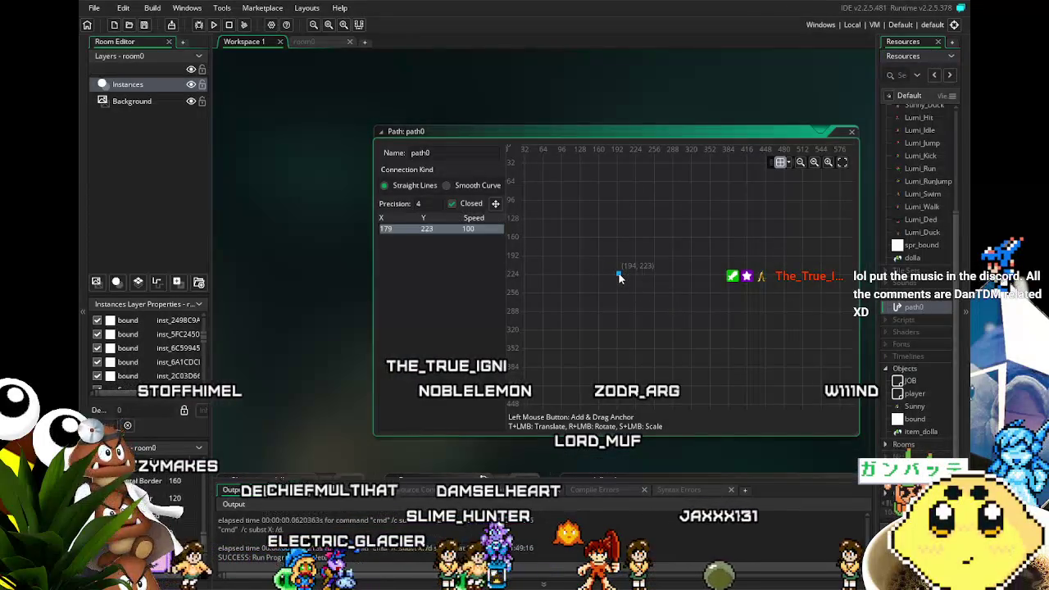
{"action": "left_click", "coordinate": [645, 284]}
{"action": "left_click", "coordinate": [672, 277]}
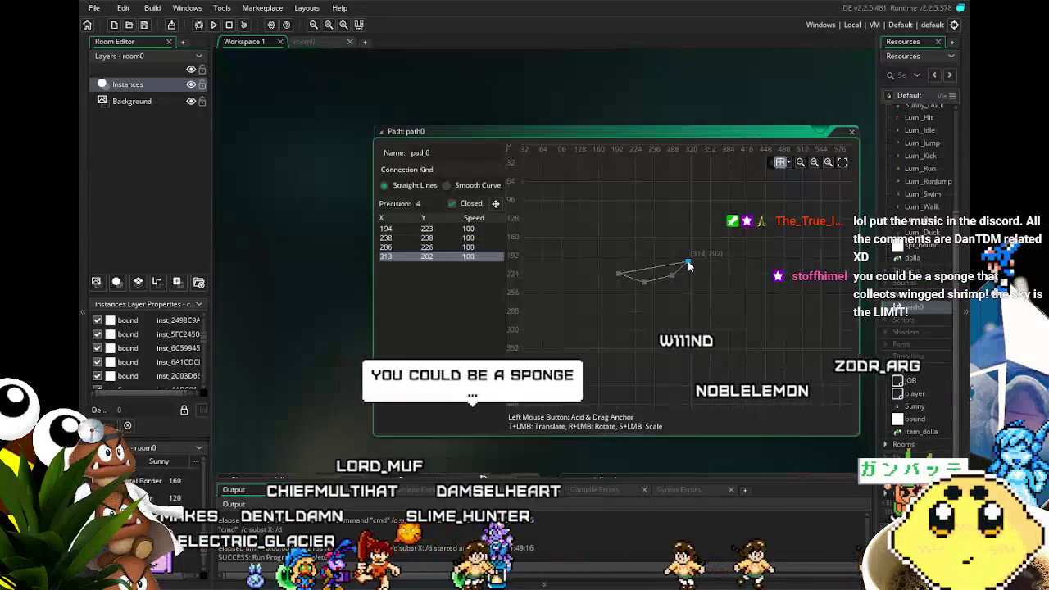
{"action": "left_click", "coordinate": [651, 258]}
{"action": "left_click_drag", "start_coordinate": [651, 259], "coordinate": [644, 281]}
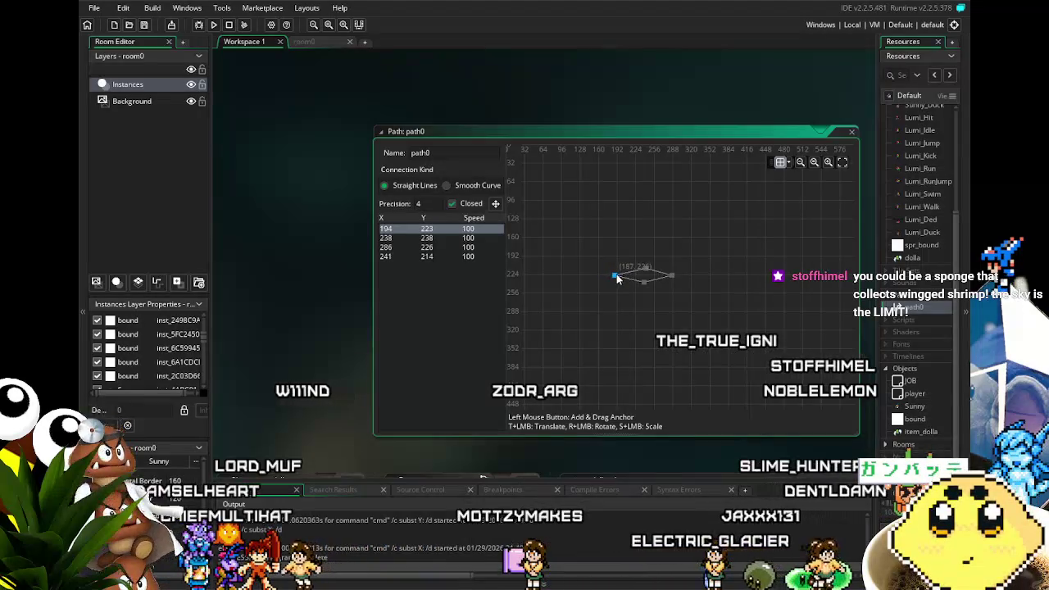
- Nudge the first point to 193, 225, undo a stray fifth point, and save
{"action": "left_click_drag", "start_coordinate": [618, 279], "coordinate": [617, 280]}
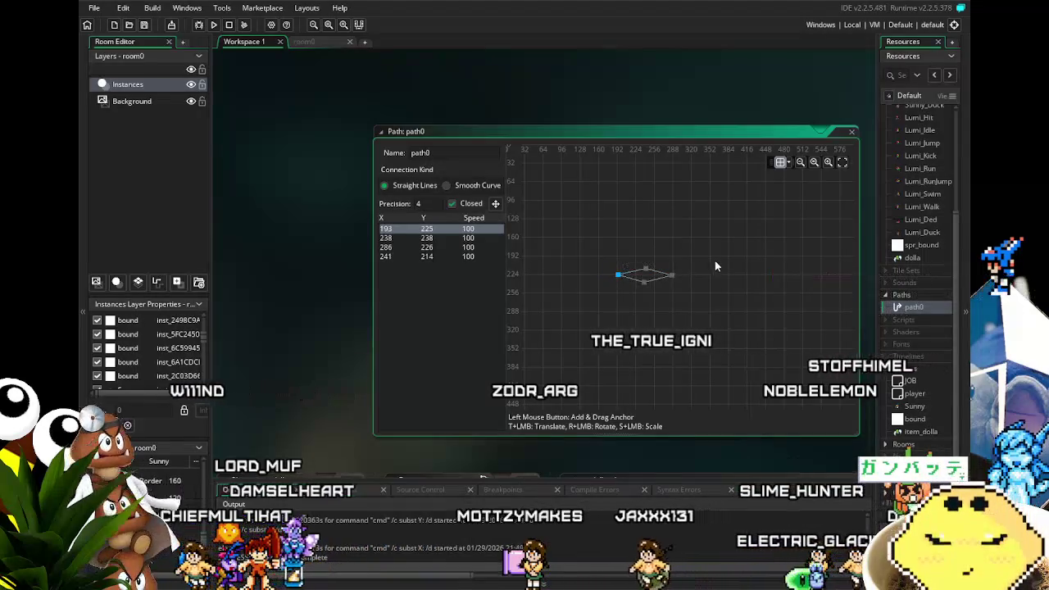
{"action": "left_click", "coordinate": [684, 318]}
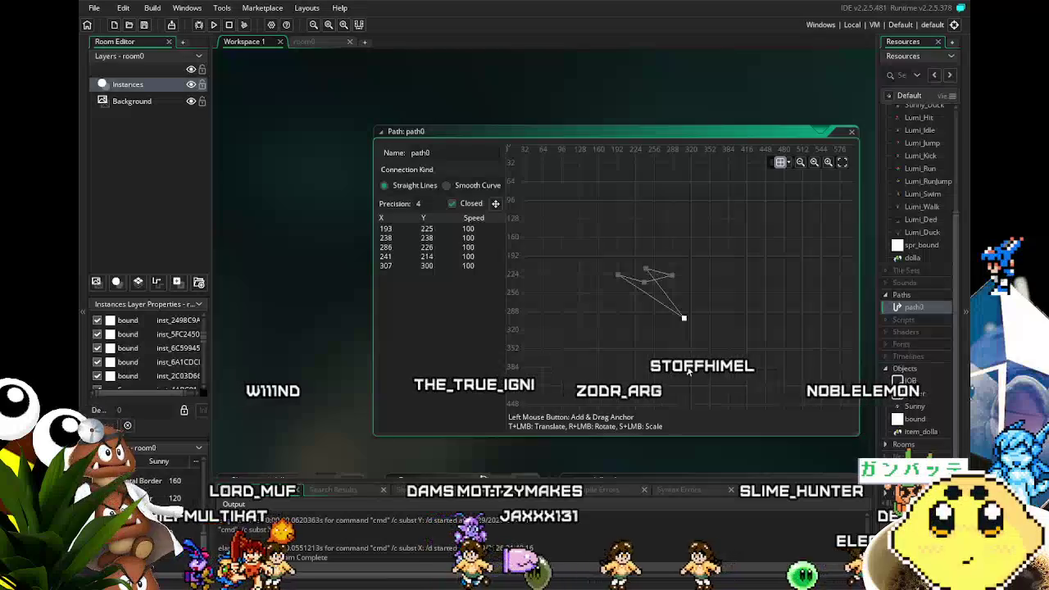
{"action": "key", "text": "ctrl+z"}
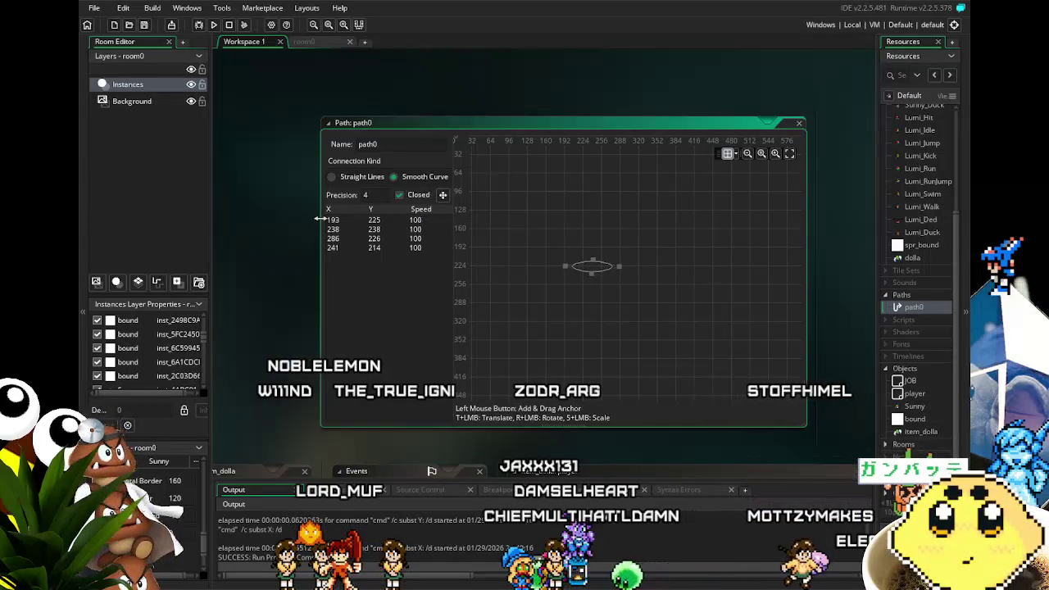
{"action": "left_click", "coordinate": [145, 28]}
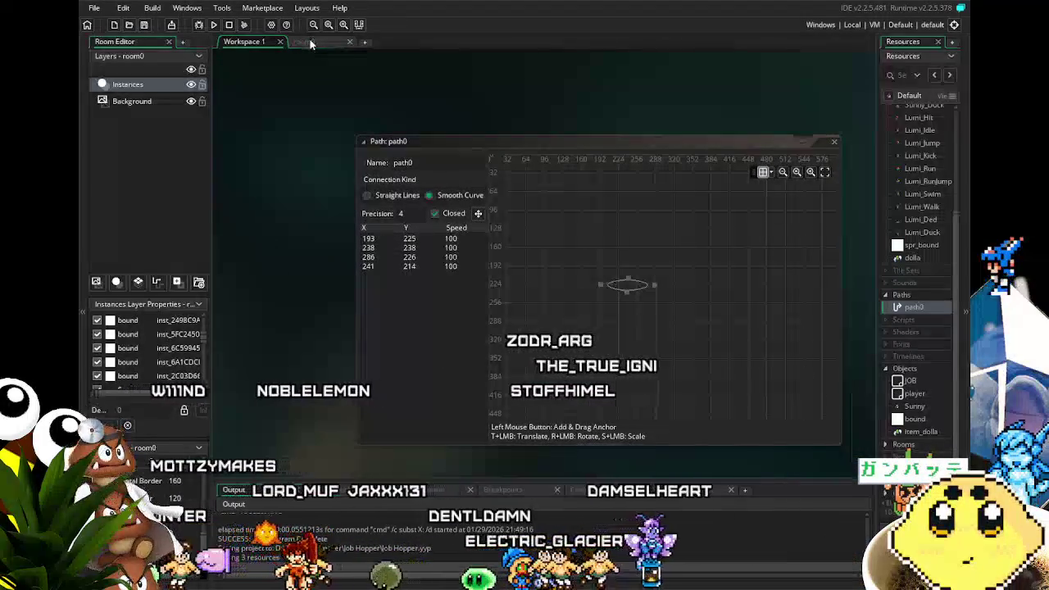
- Add a Create event to item_dolla and select its template code
{"action": "double_click", "coordinate": [918, 432]}
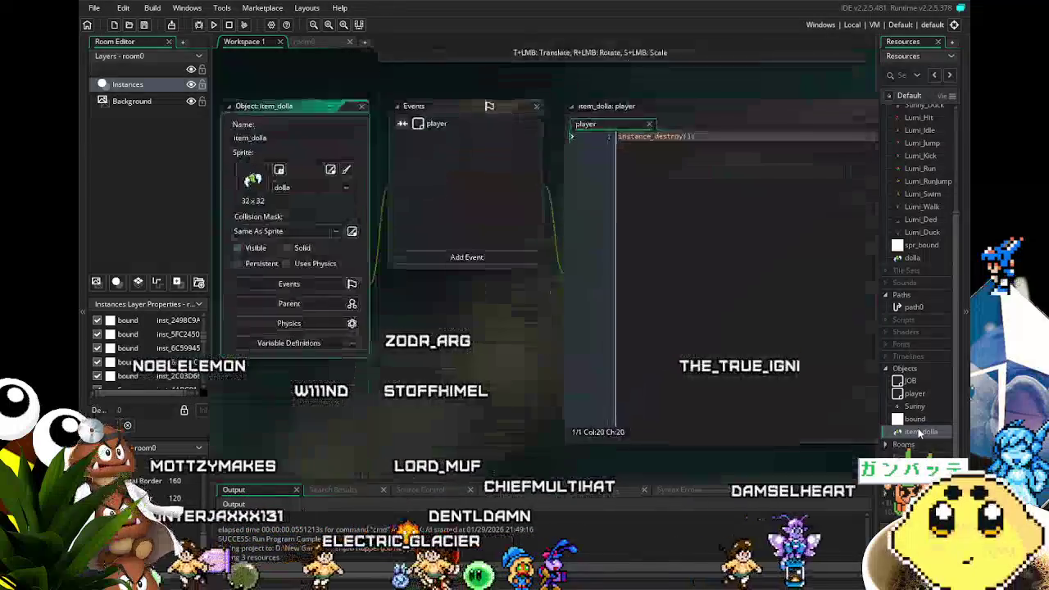
{"action": "left_click", "coordinate": [467, 240]}
{"action": "left_click", "coordinate": [492, 261]}
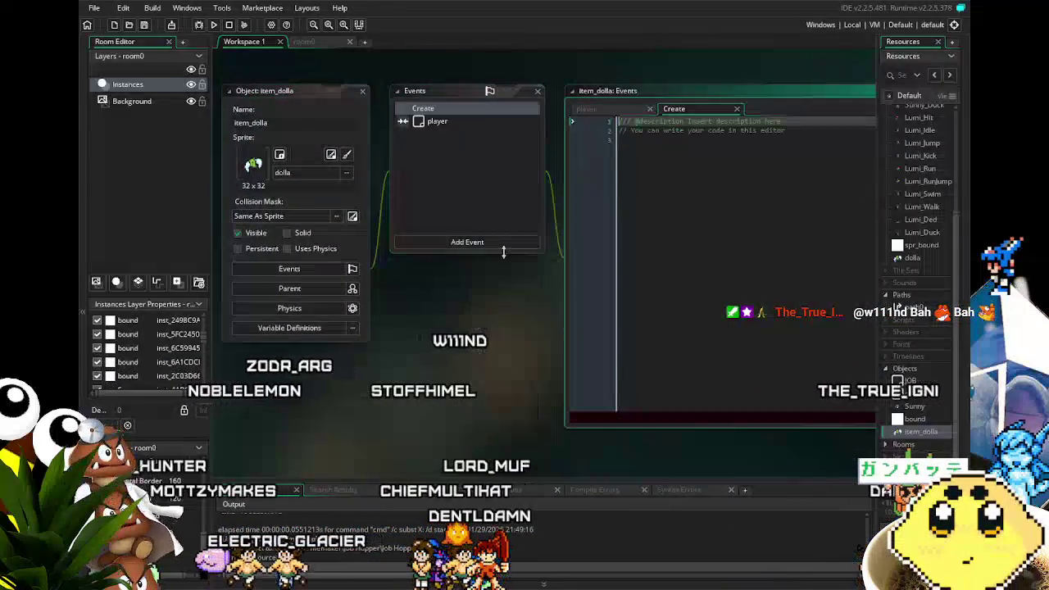
{"action": "key", "text": "ctrl+a"}
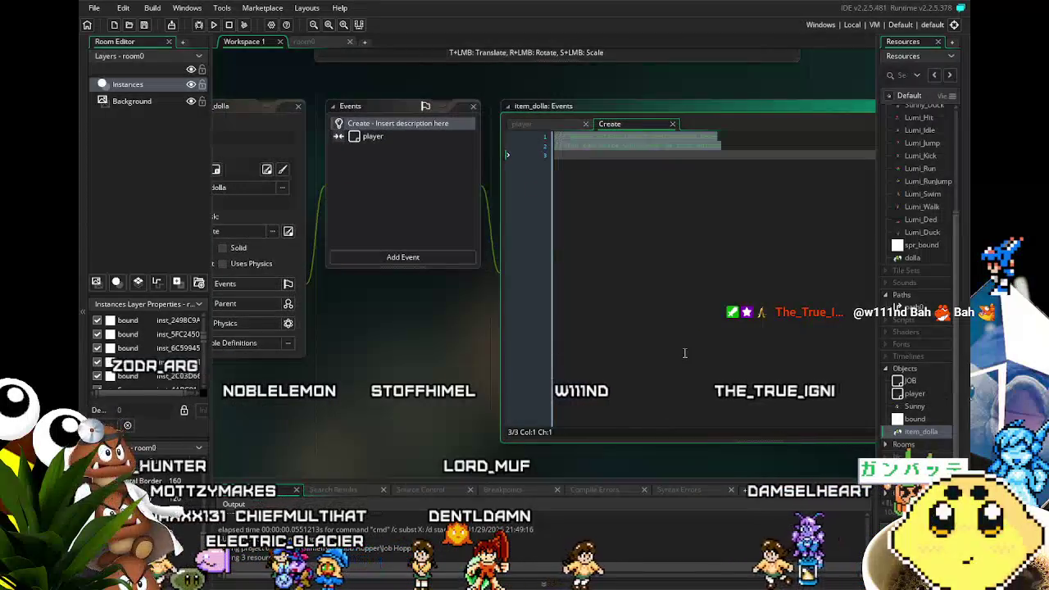
- Find path_start among the path autocomplete suggestions and insert it
{"action": "type", "text": "path"}
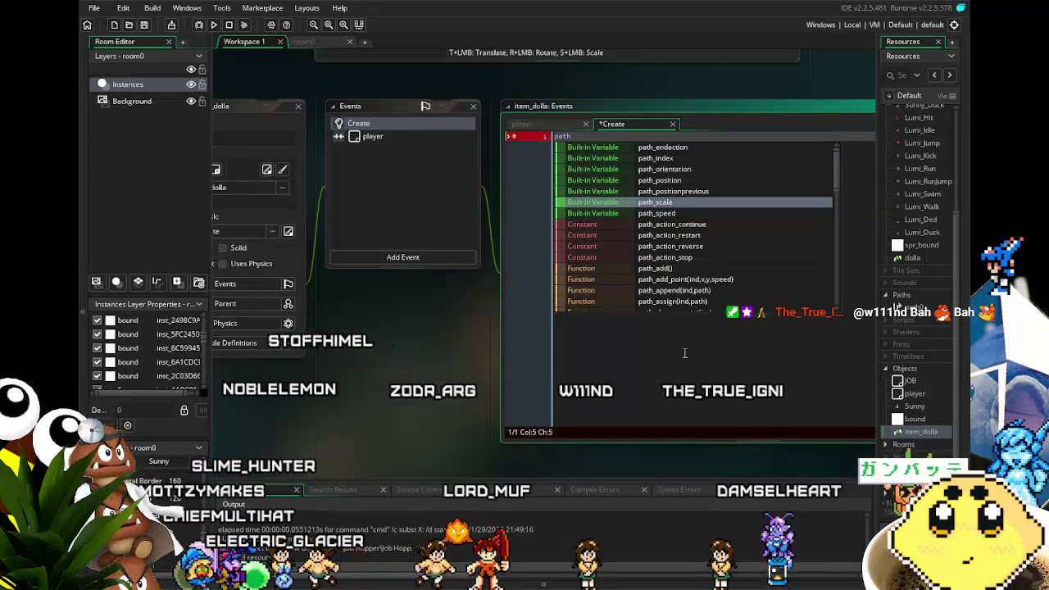
{"action": "key", "text": "Down"}
{"action": "key", "text": "Down"}
{"action": "key", "text": "Down"}
{"action": "key", "text": "Down"}
{"action": "key", "text": "Down"}
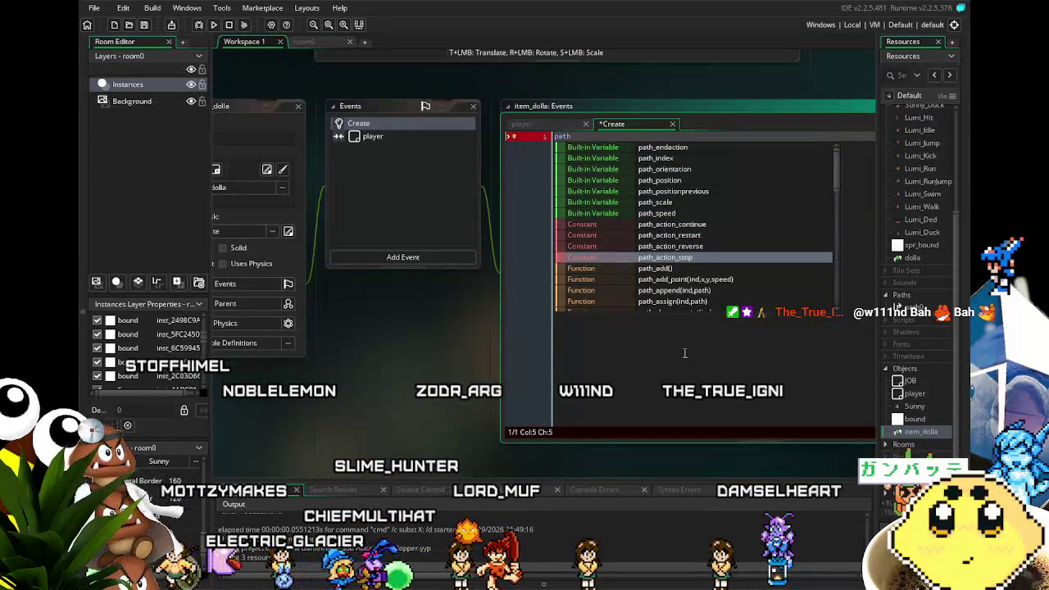
{"action": "key", "text": "Down"}
{"action": "key", "text": "Up"}
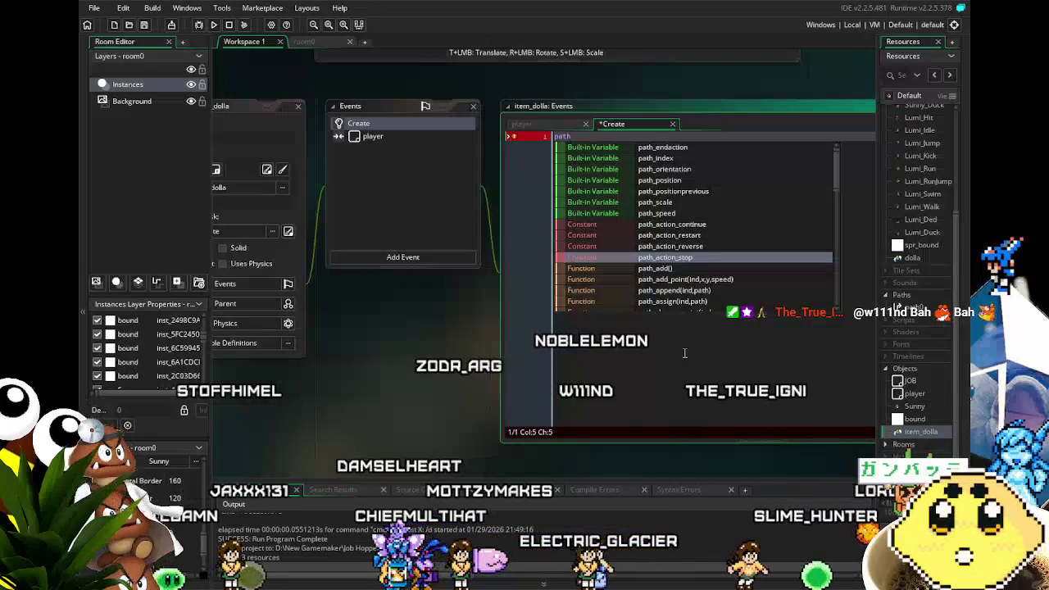
{"action": "key", "text": "Down"}
{"action": "key", "text": "Down"}
{"action": "scroll", "coordinate": [684, 352], "scroll_direction": "down", "scroll_amount": 1}
{"action": "key", "text": "Down"}
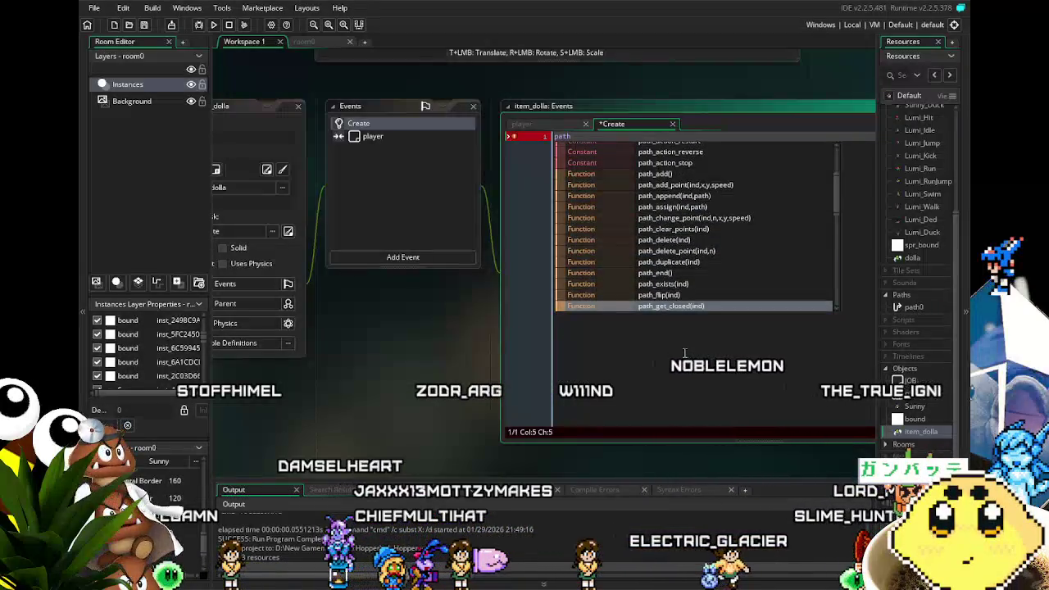
{"action": "key", "text": "Down"}
{"action": "key", "text": "Down"}
{"action": "key", "text": "Down"}
{"action": "key", "text": "Down"}
{"action": "key", "text": "Down"}
{"action": "key", "text": "Down"}
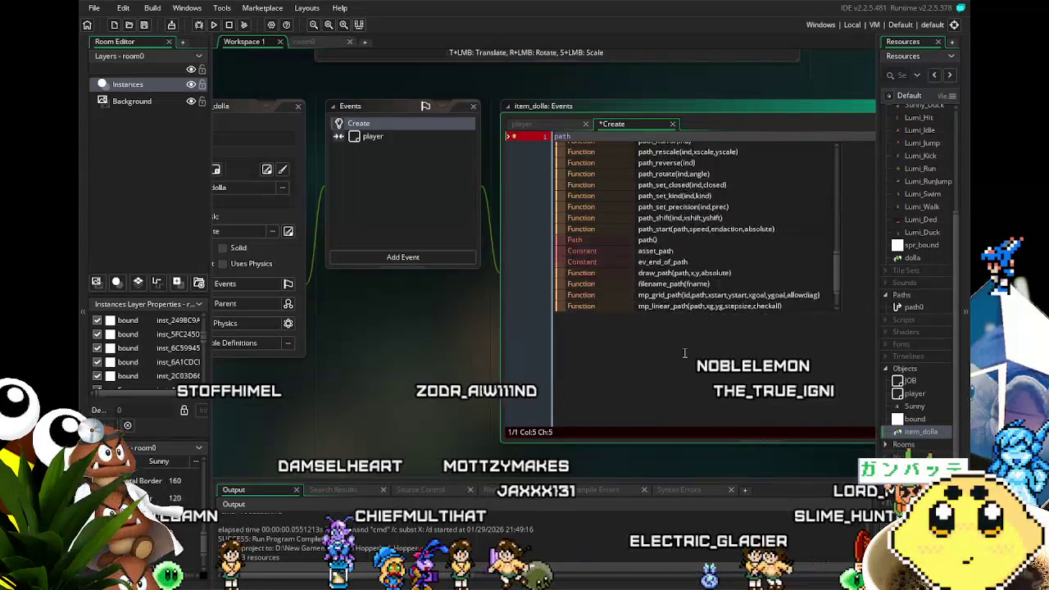
{"action": "key", "text": "Down"}
{"action": "key", "text": "Down"}
{"action": "key", "text": "Down"}
{"action": "key", "text": "Down"}
{"action": "key", "text": "Down"}
{"action": "key", "text": "Down"}
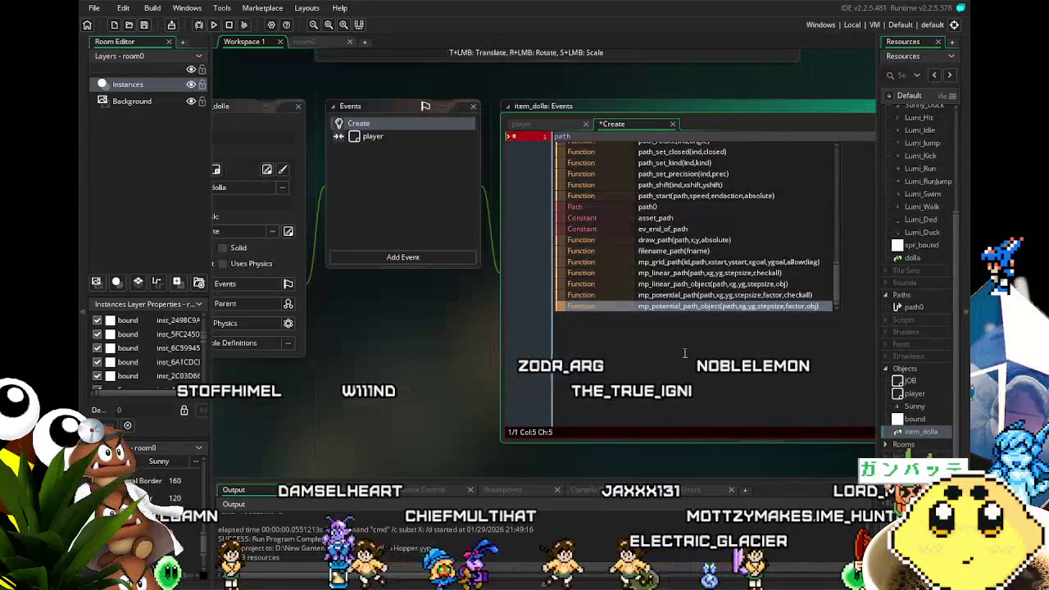
{"action": "key", "text": "Up"}
{"action": "key", "text": "Up"}
{"action": "key", "text": "Up"}
{"action": "key", "text": "Up"}
{"action": "key", "text": "Up"}
{"action": "key", "text": "Up"}
{"action": "key", "text": "Up"}
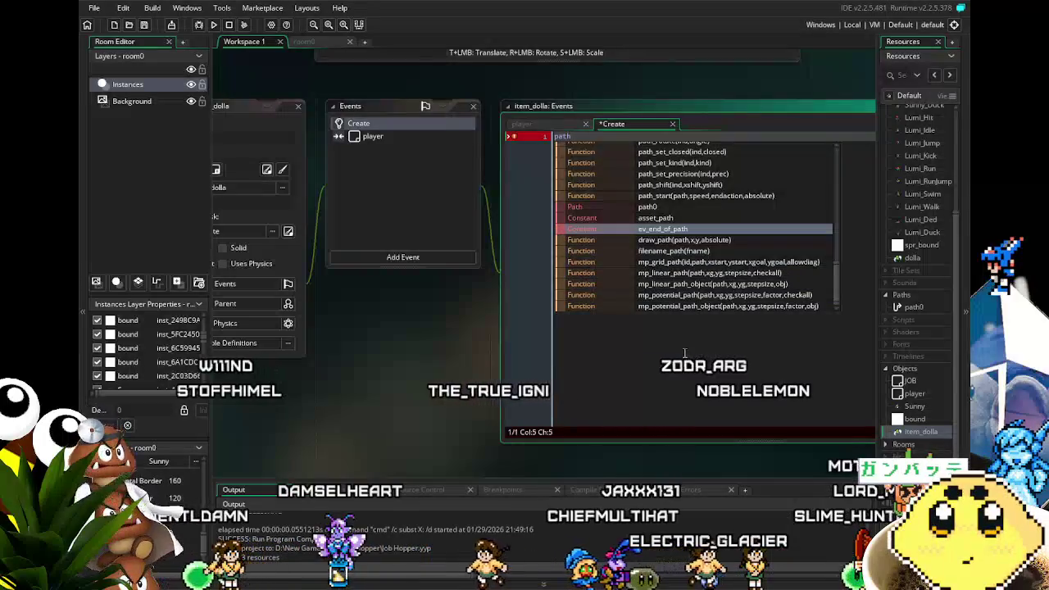
{"action": "key", "text": "Up"}
{"action": "key", "text": "Up"}
{"action": "key", "text": "Up"}
{"action": "key", "text": "Up"}
{"action": "key", "text": "Up"}
{"action": "key", "text": "Up"}
{"action": "key", "text": "Up"}
{"action": "key", "text": "Up"}
{"action": "key", "text": "Up"}
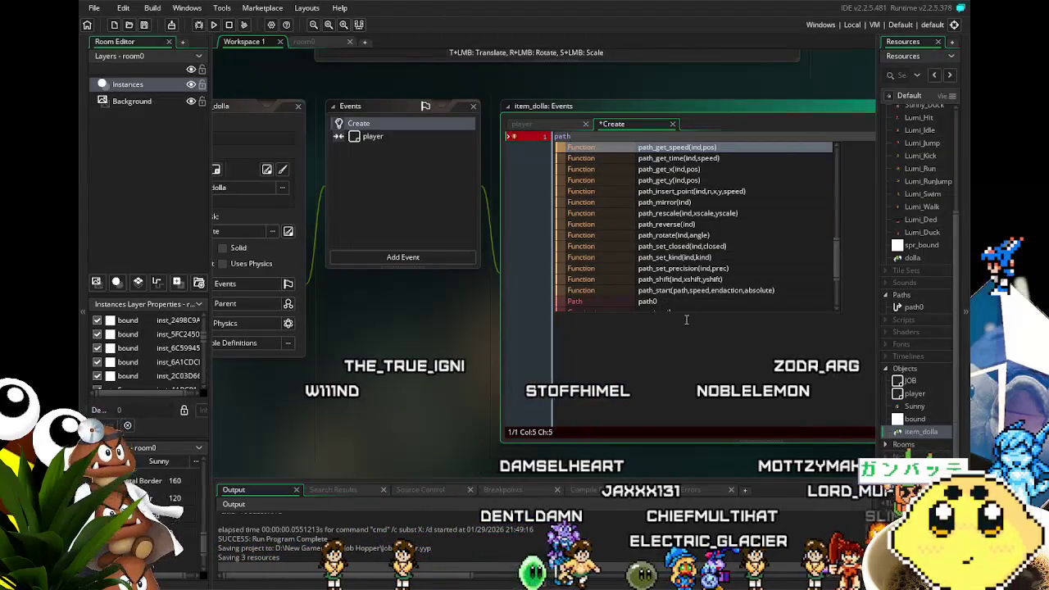
{"action": "left_click", "coordinate": [710, 287]}
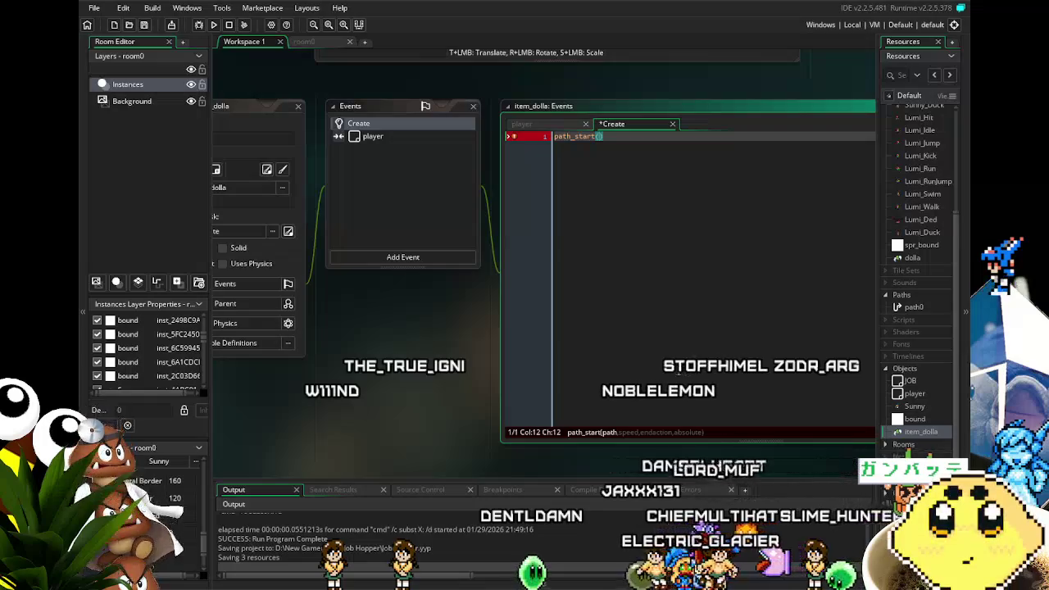
- Complete the call as path_start(path0,1,2,0); and save
{"action": "type", "text": "path0"}
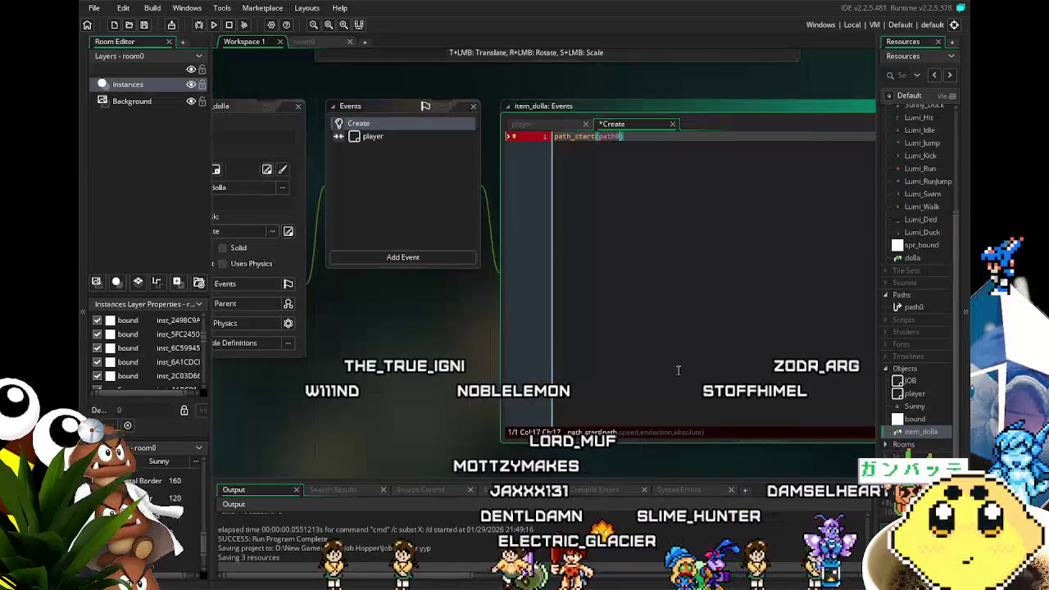
{"action": "type", "text": ",1,"}
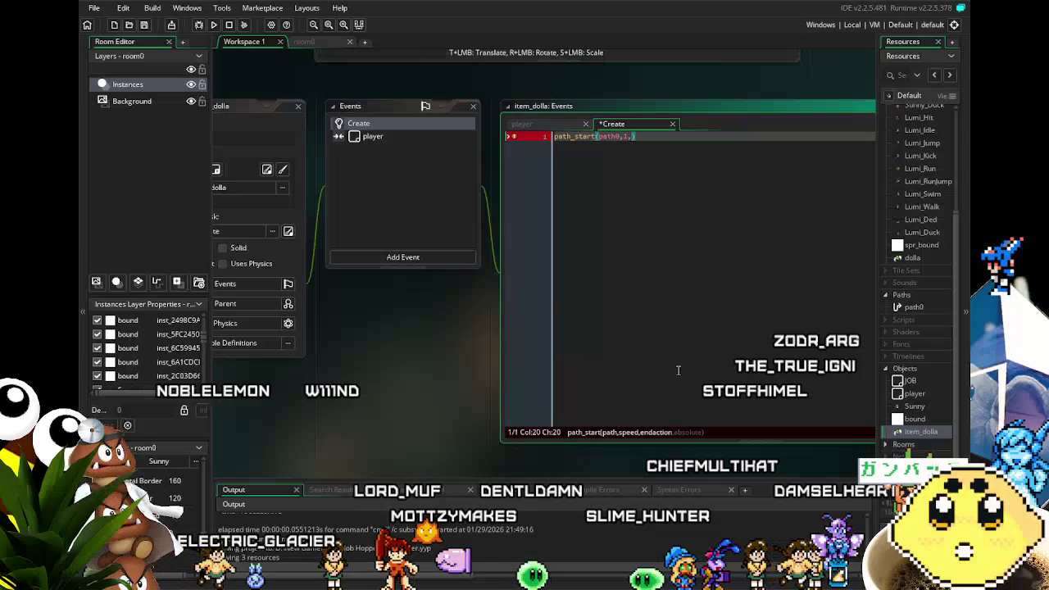
{"action": "type", "text": "2"}
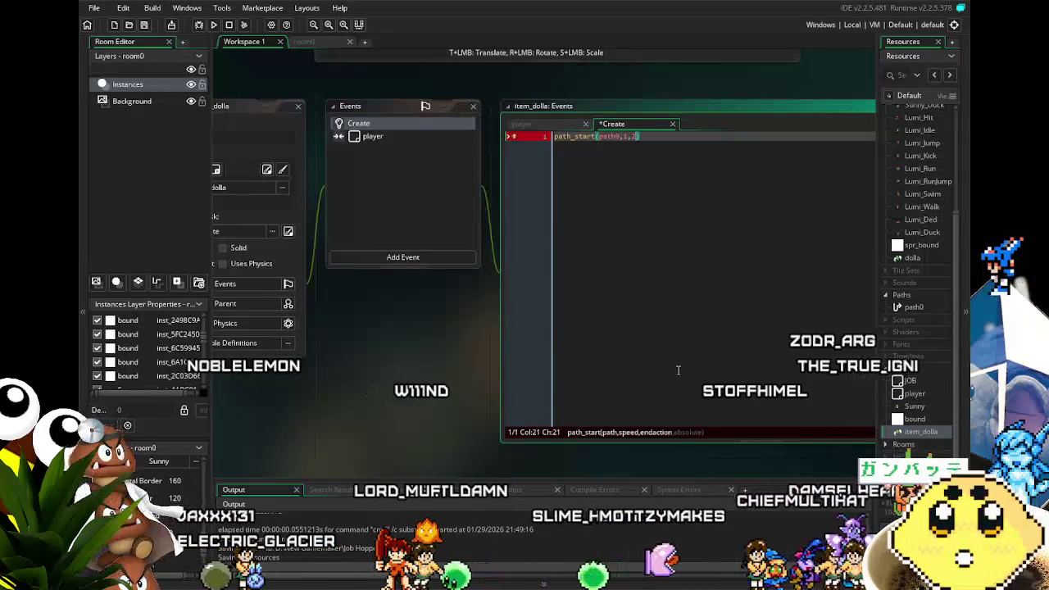
{"action": "type", "text": ",0"}
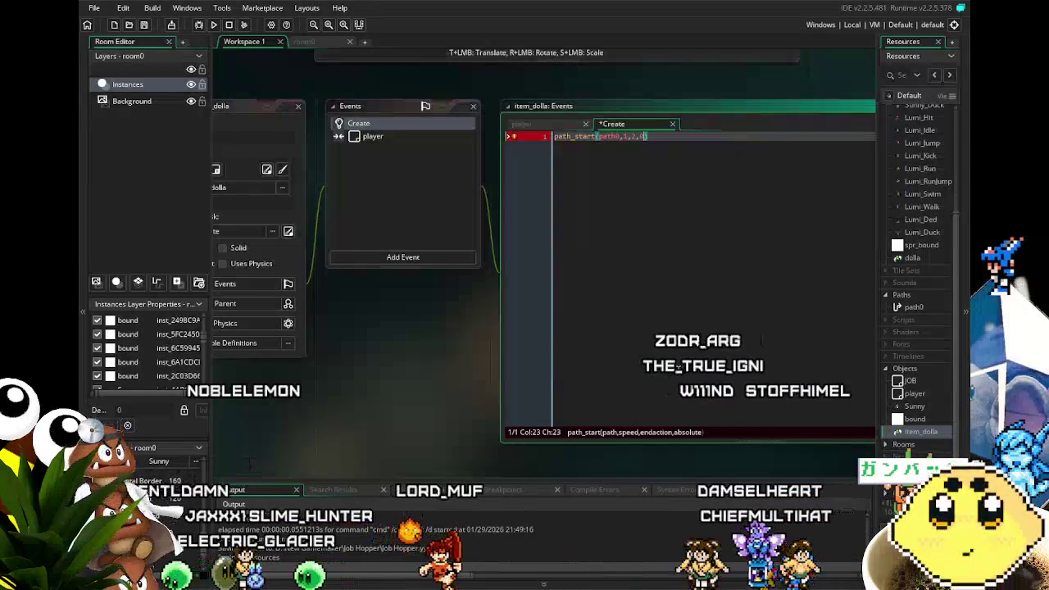
{"action": "type", "text": ")"}
{"action": "key", "text": "ctrl+s"}
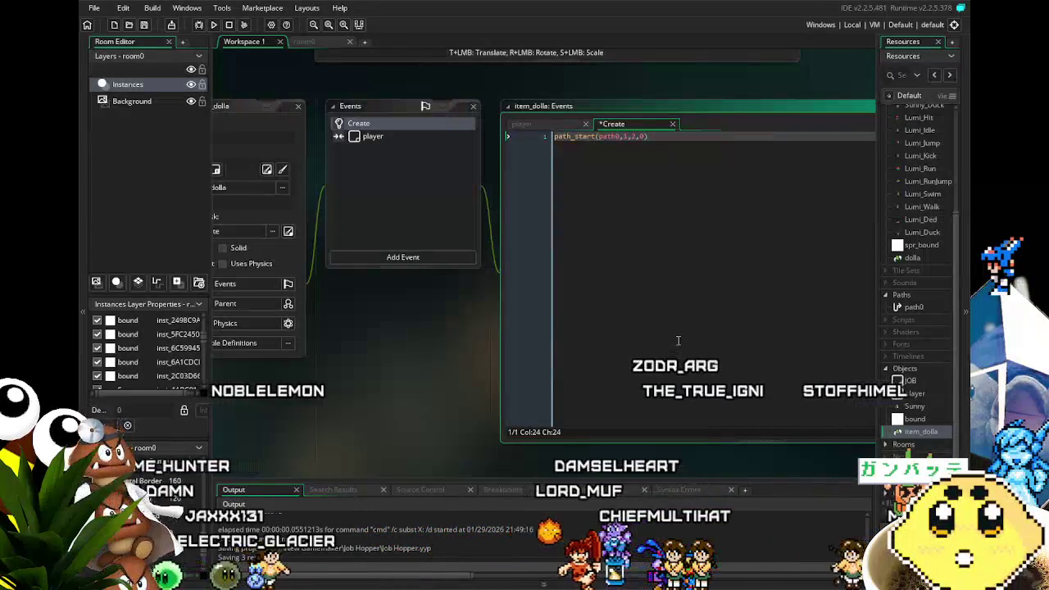
{"action": "type", "text": ";"}
{"action": "key", "text": "ctrl+s"}
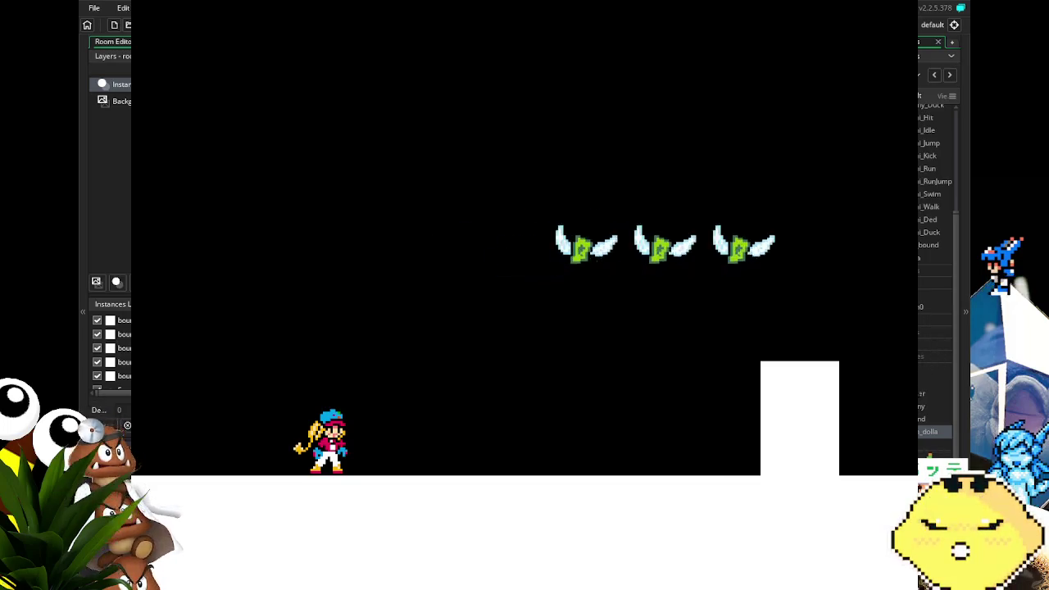
- Run and jump the player left and right through the level, watching the flying pickups
{"action": "key", "text": "space"}
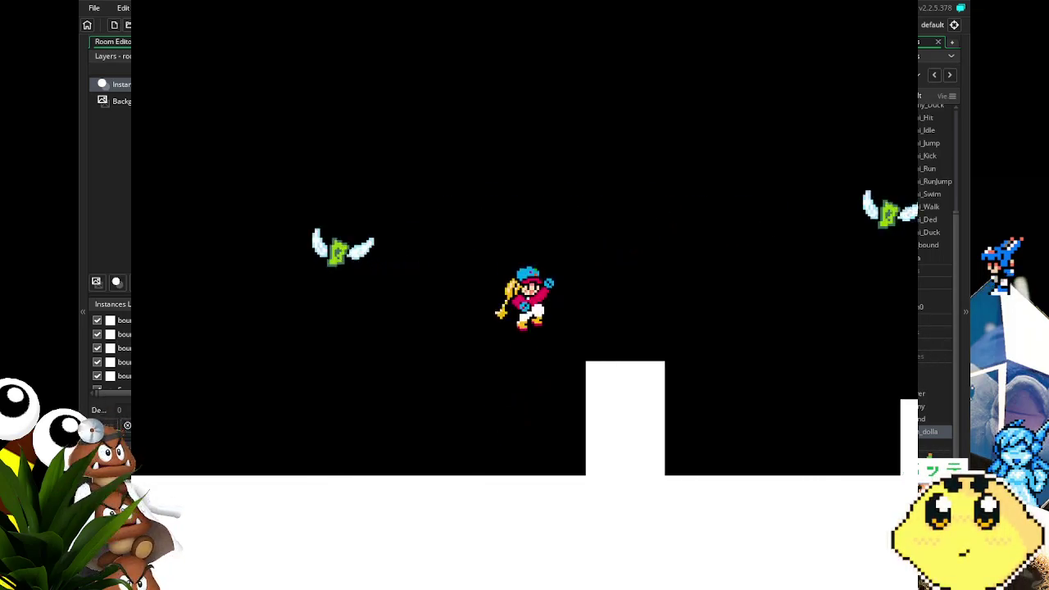
{"action": "key", "text": "Right"}
{"action": "key", "text": "space"}
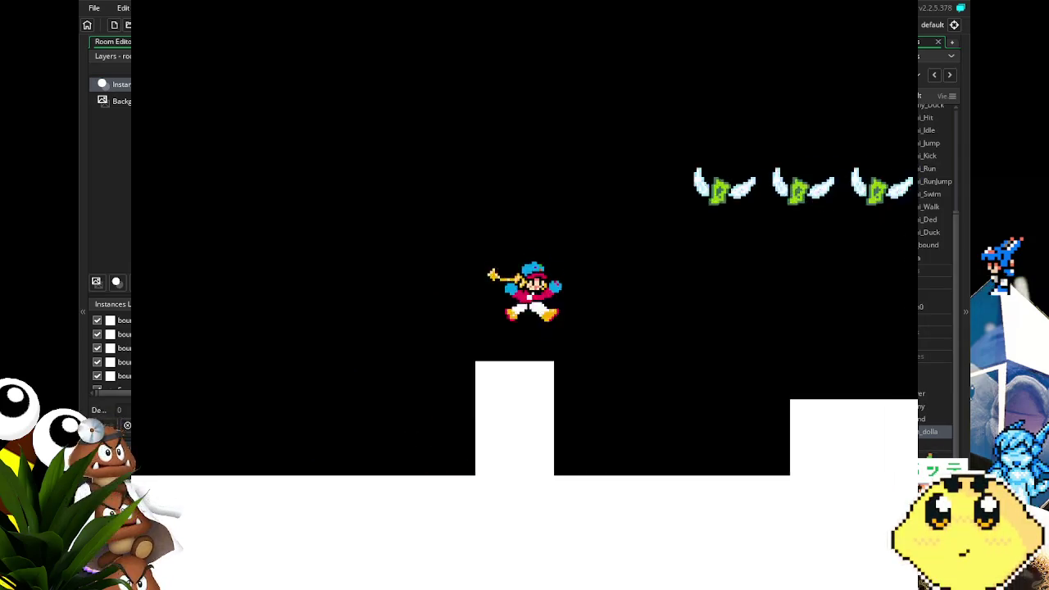
{"action": "key", "text": "space"}
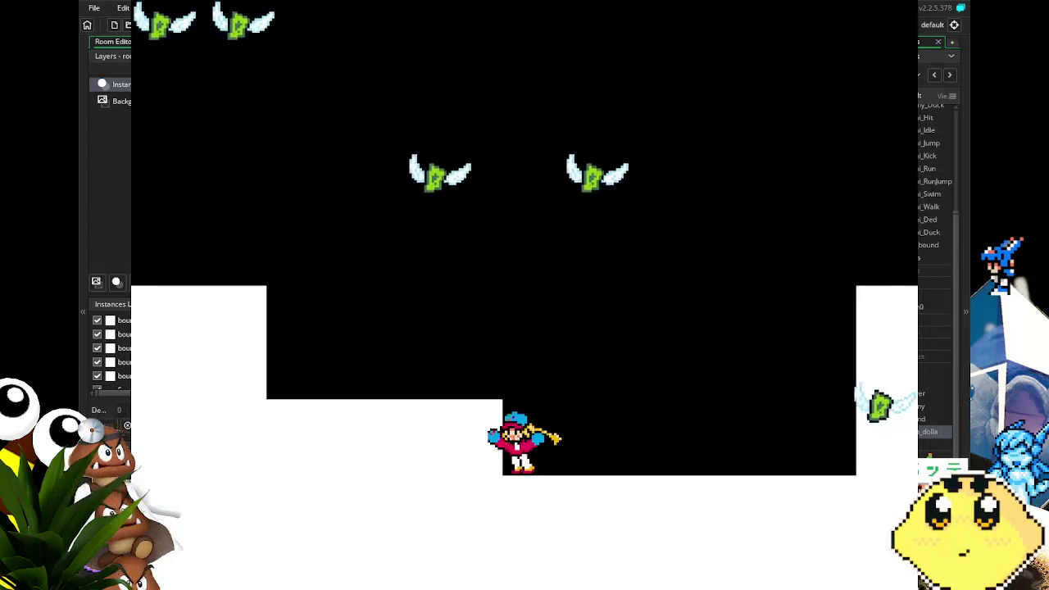
{"action": "key", "text": "Left"}
{"action": "key", "text": "space"}
{"action": "key", "text": "space"}
{"action": "key", "text": "Right"}
{"action": "key", "text": "space"}
{"action": "key", "text": "space"}
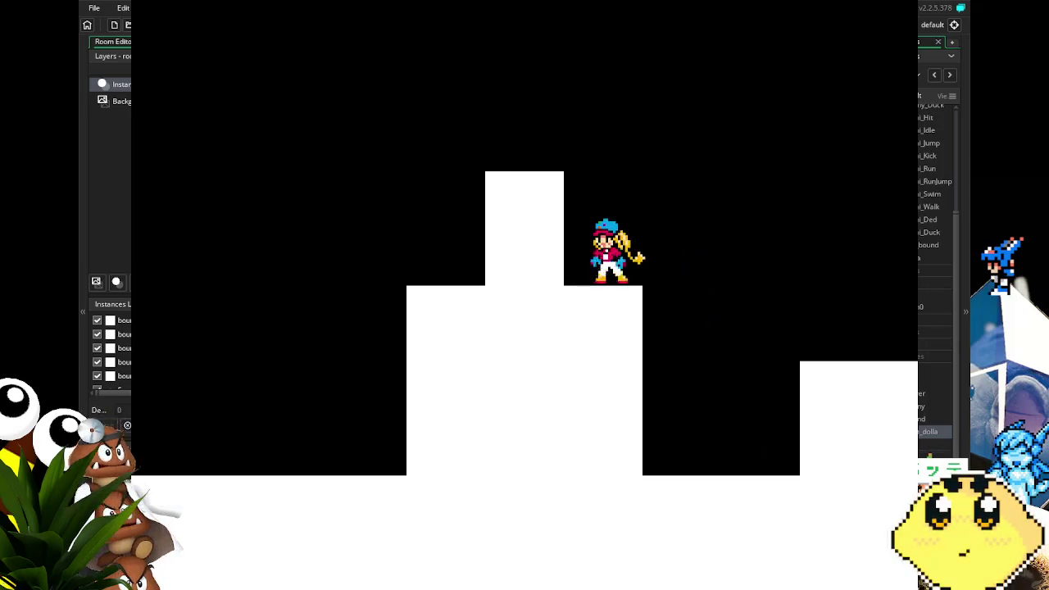
{"action": "key", "text": "Left"}
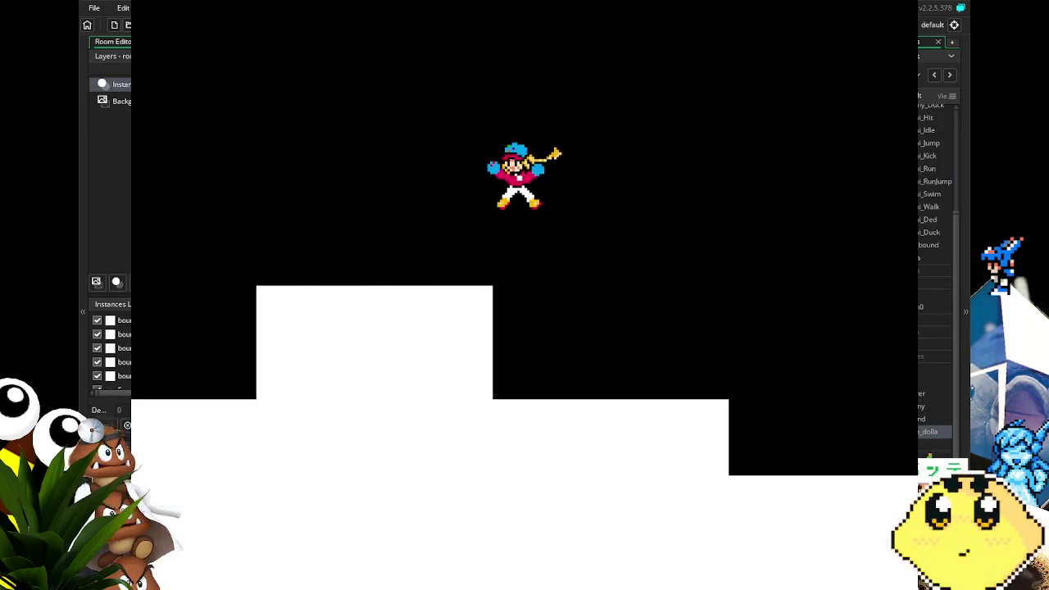
{"action": "key", "text": "Left"}
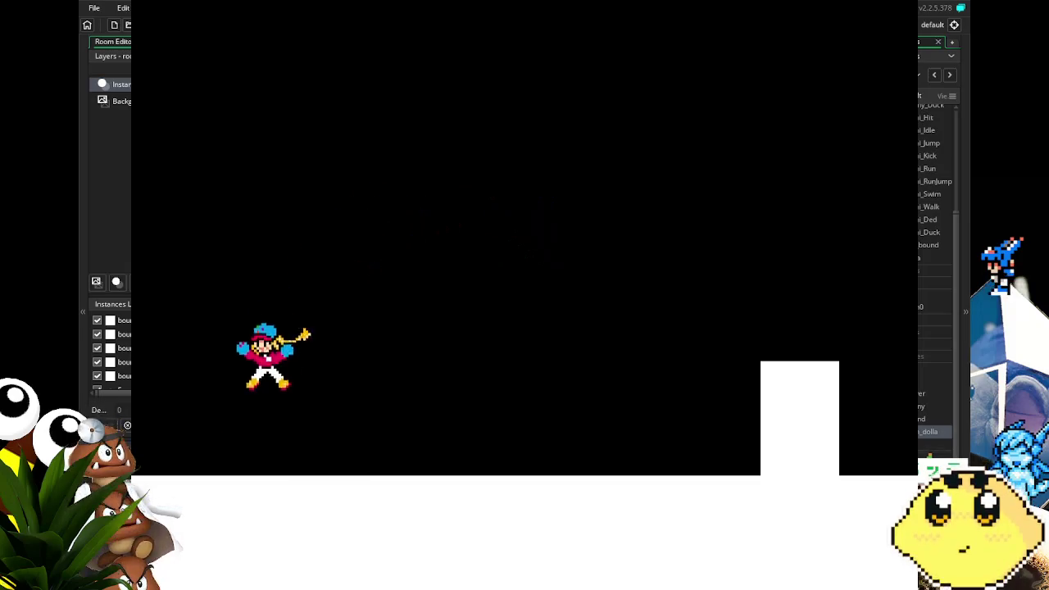
{"action": "key", "text": "space"}
{"action": "key", "text": "Right"}
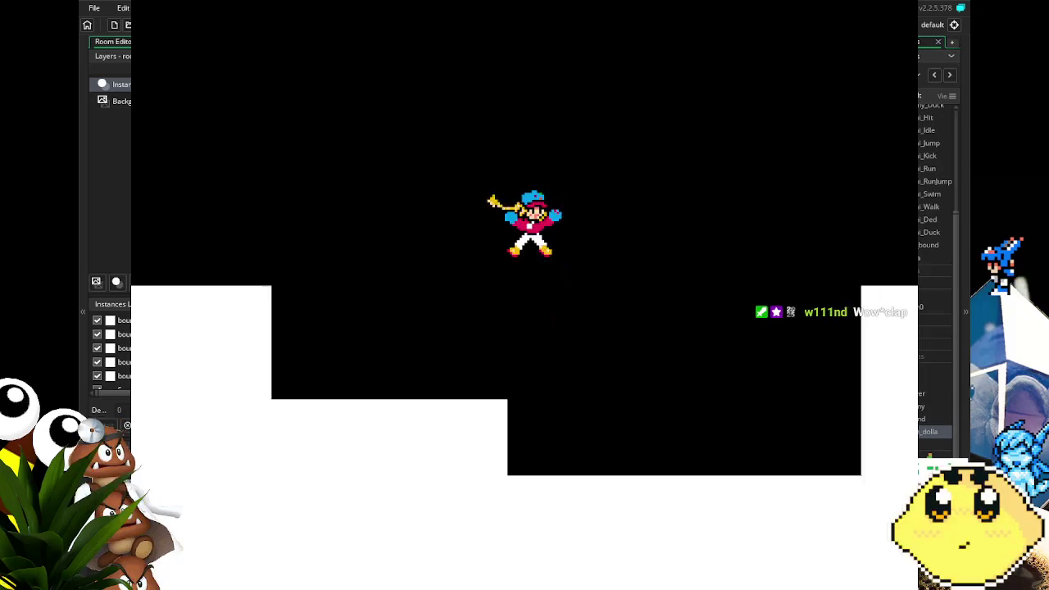
- Jump beside the tall block, land on the white pillar, then quit the game
{"action": "key", "text": "Left"}
{"action": "key", "text": "Right"}
{"action": "key", "text": "space"}
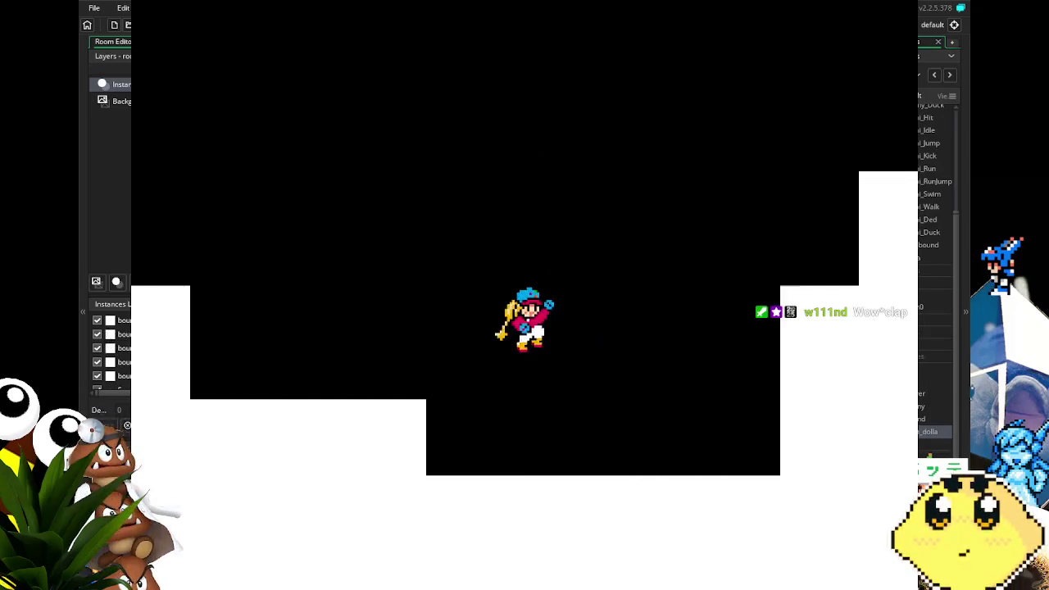
{"action": "key", "text": "space"}
{"action": "key", "text": "Right"}
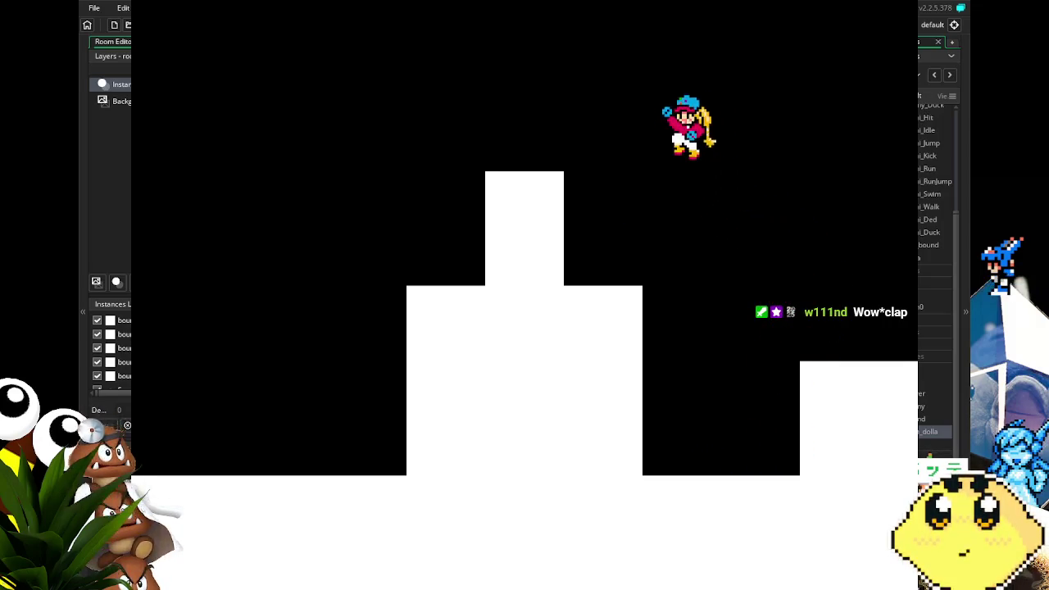
{"action": "key", "text": "Left"}
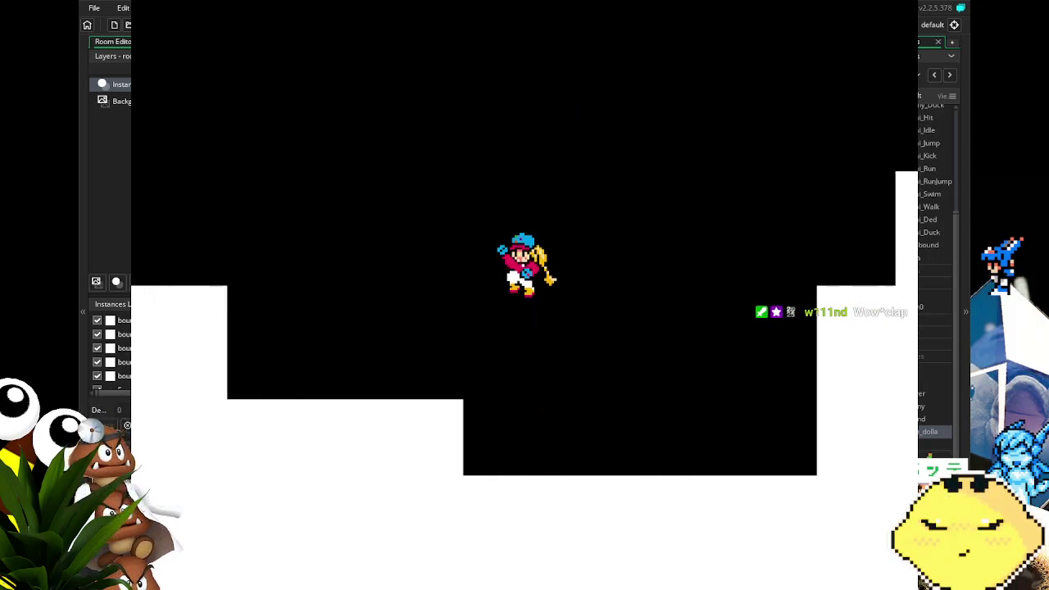
{"action": "key", "text": "space"}
{"action": "key", "text": "space"}
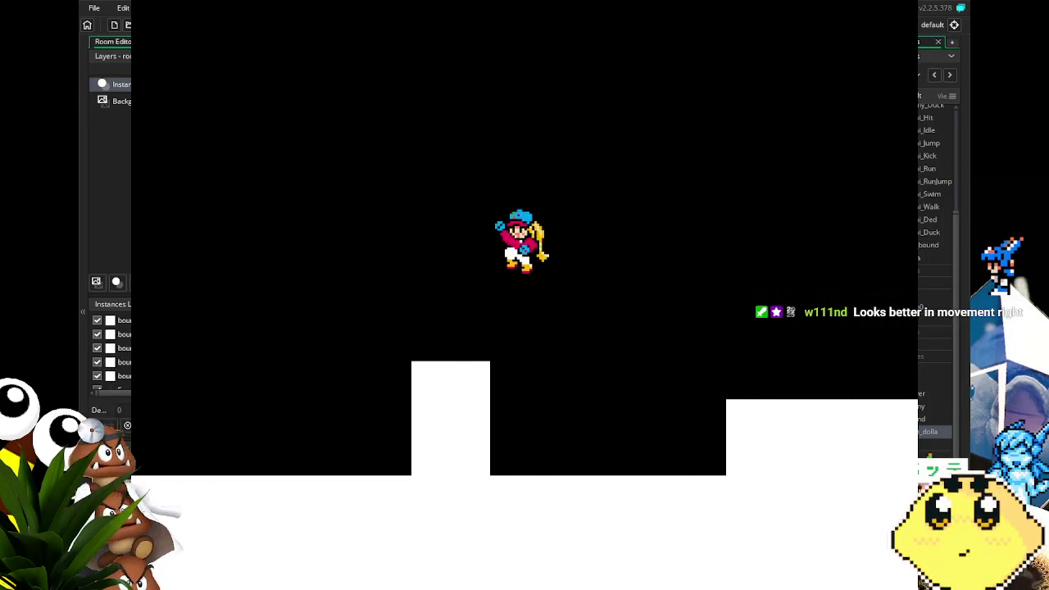
{"action": "key", "text": "Right"}
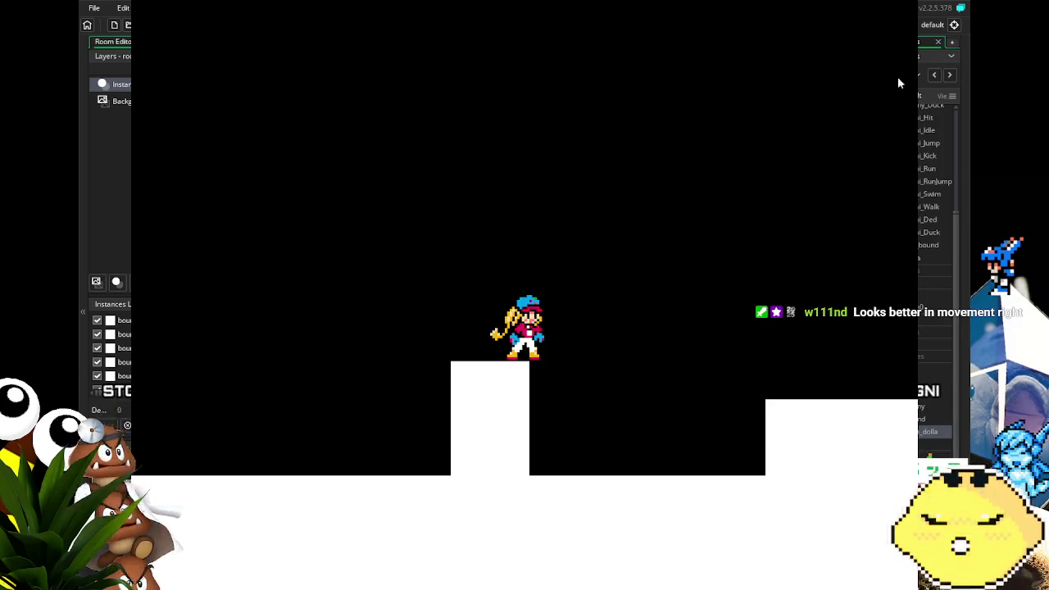
{"action": "key", "text": "Escape"}
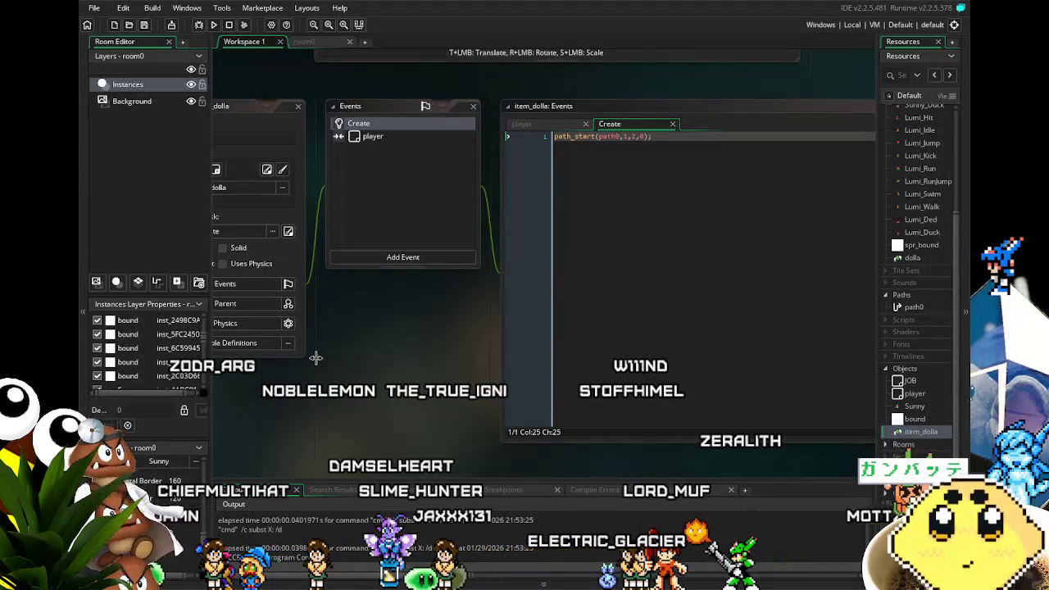
- Pan Workspace 1, then switch to room0 and reveal its left side
{"action": "mouse_move", "coordinate": [309, 357]}
{"action": "left_mouse_down"}
{"action": "mouse_move", "coordinate": [399, 390]}
{"action": "mouse_move", "coordinate": [428, 386]}
{"action": "mouse_move", "coordinate": [385, 397]}
{"action": "left_mouse_up"}
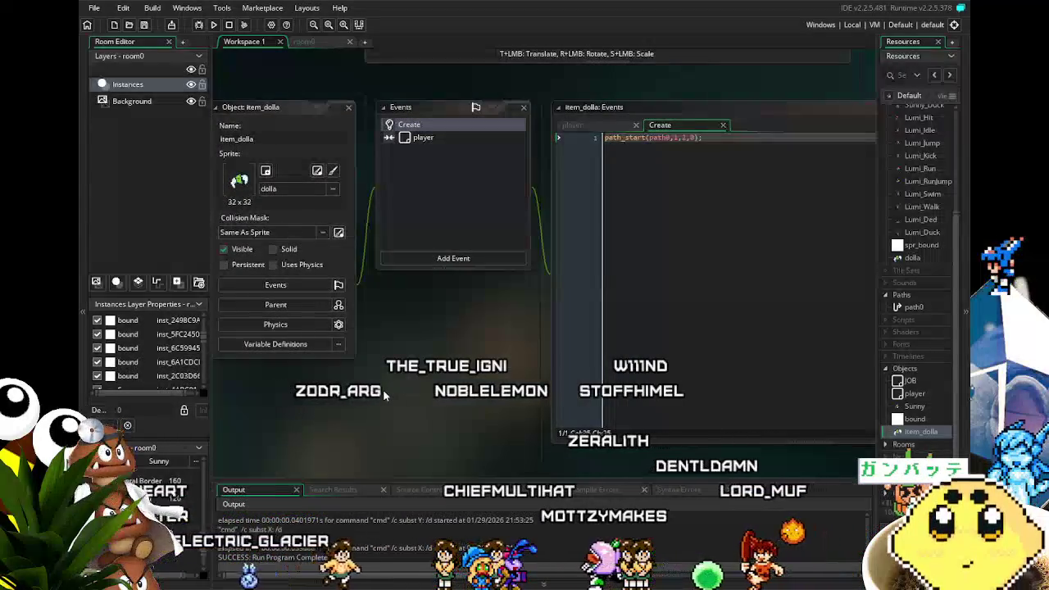
{"action": "left_click_drag", "start_coordinate": [383, 390], "coordinate": [395, 391]}
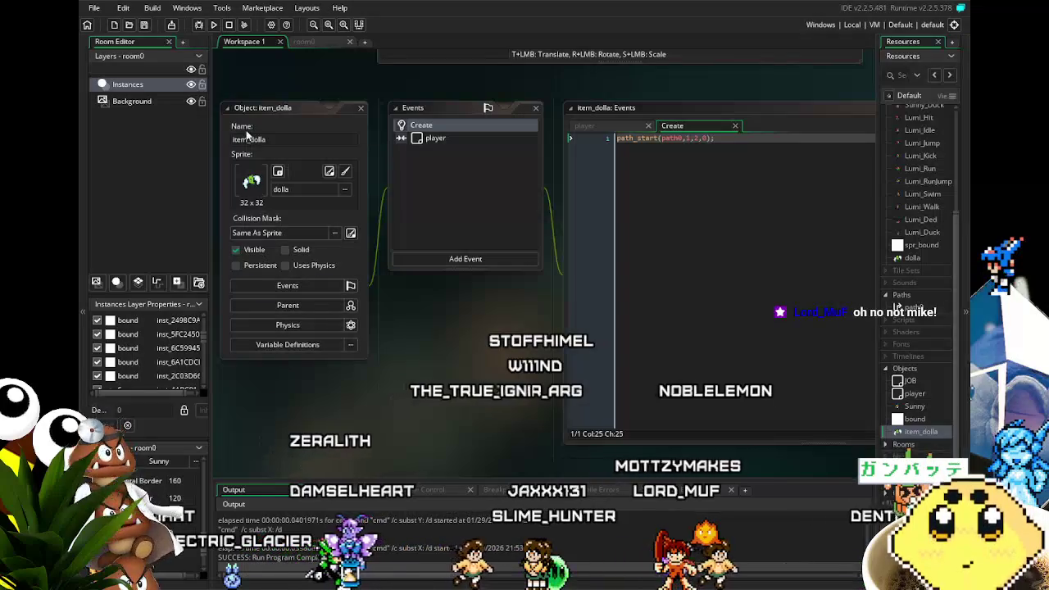
{"action": "left_click", "coordinate": [314, 44]}
{"action": "left_click_drag", "start_coordinate": [314, 400], "coordinate": [408, 402]}
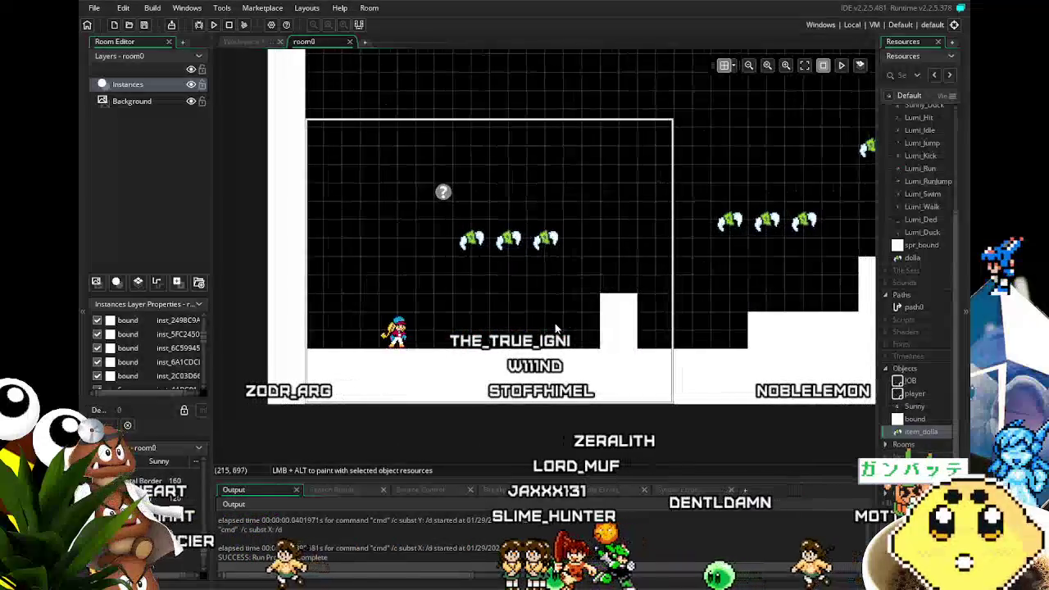
{"action": "scroll", "coordinate": [528, 234], "scroll_direction": "up", "scroll_amount": 5}
{"action": "scroll", "coordinate": [504, 399], "scroll_direction": "up", "scroll_amount": 3}
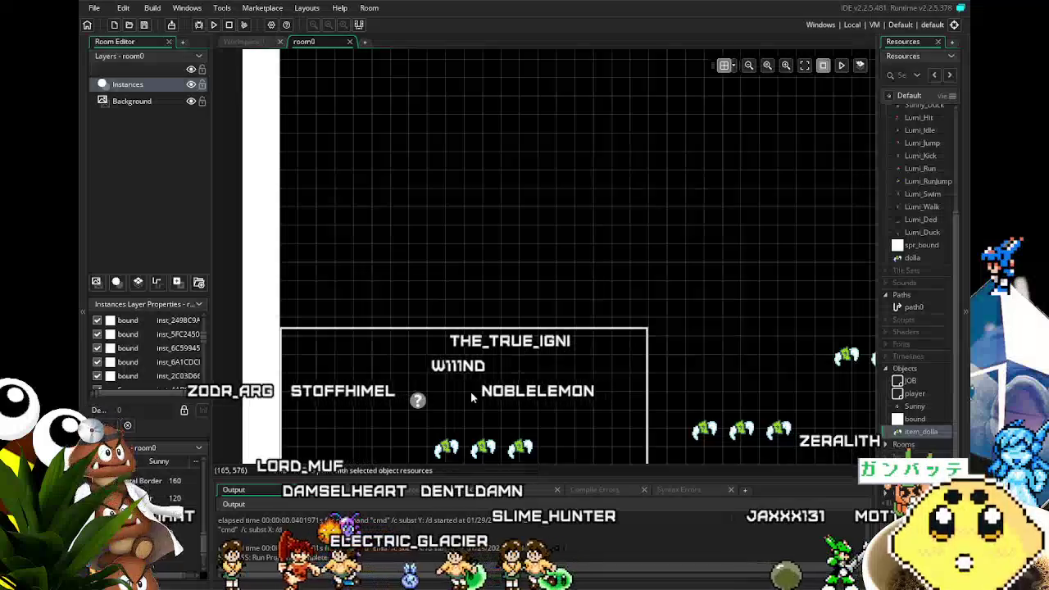
{"action": "scroll", "coordinate": [471, 398], "scroll_direction": "down", "scroll_amount": 6}
{"action": "scroll", "coordinate": [595, 364], "scroll_direction": "right", "scroll_amount": 4}
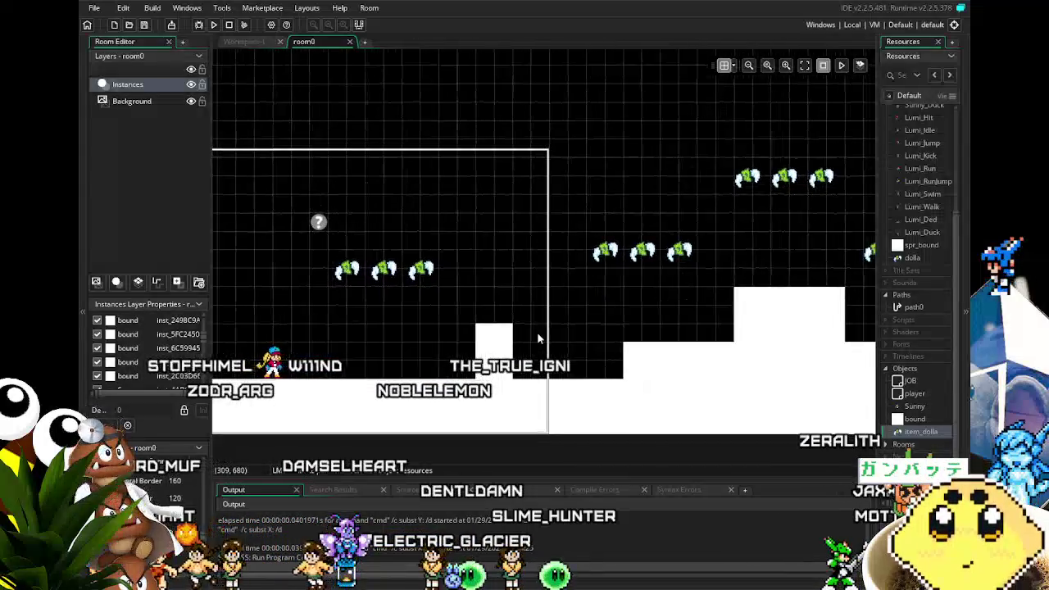
{"action": "scroll", "coordinate": [537, 336], "scroll_direction": "right", "scroll_amount": 4}
{"action": "scroll", "coordinate": [603, 328], "scroll_direction": "right", "scroll_amount": 5}
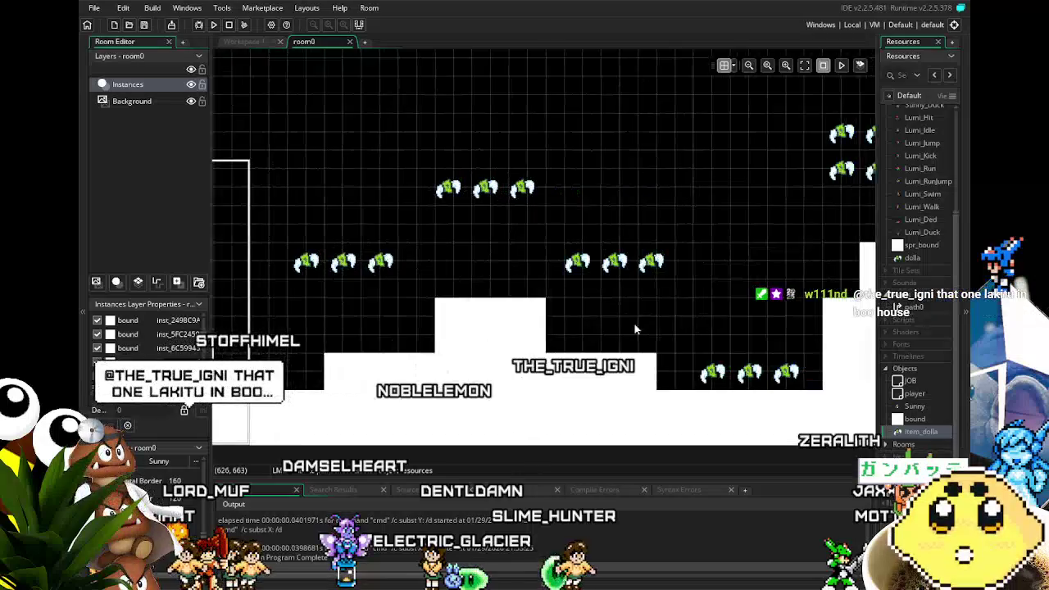
{"action": "scroll", "coordinate": [616, 324], "scroll_direction": "right", "scroll_amount": 5}
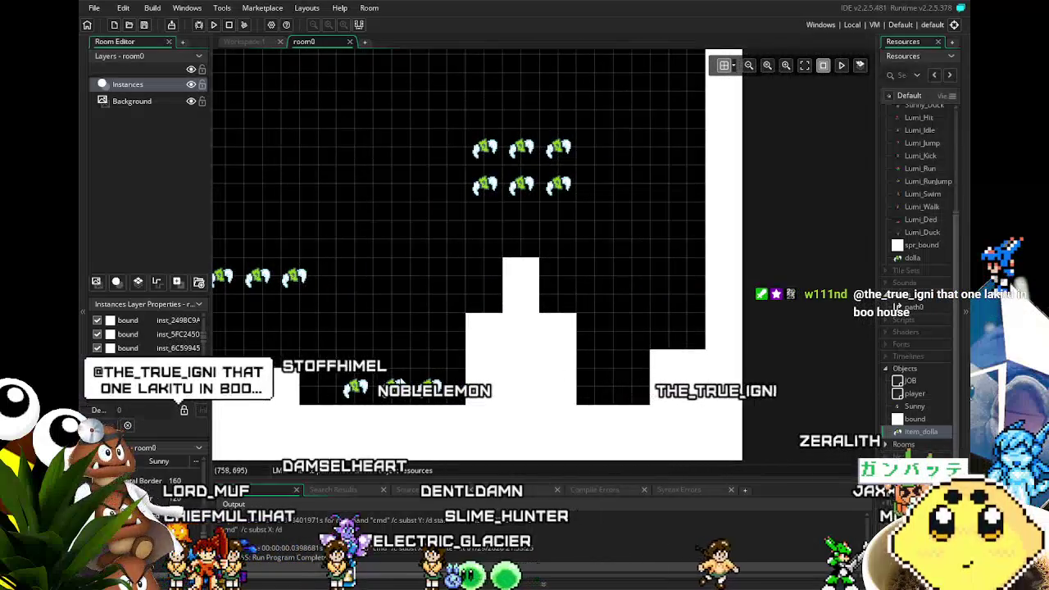
{"action": "mouse_move", "coordinate": [393, 350]}
{"action": "left_mouse_down"}
{"action": "mouse_move", "coordinate": [636, 413]}
{"action": "mouse_move", "coordinate": [716, 379]}
{"action": "left_mouse_up"}
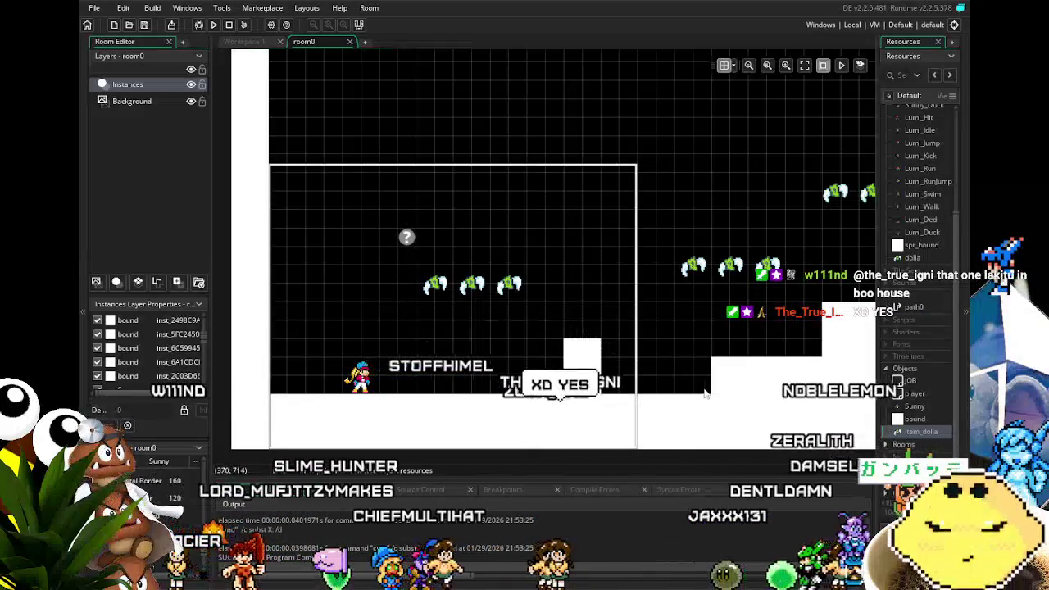
{"action": "scroll", "coordinate": [563, 400], "scroll_direction": "right", "scroll_amount": 3}
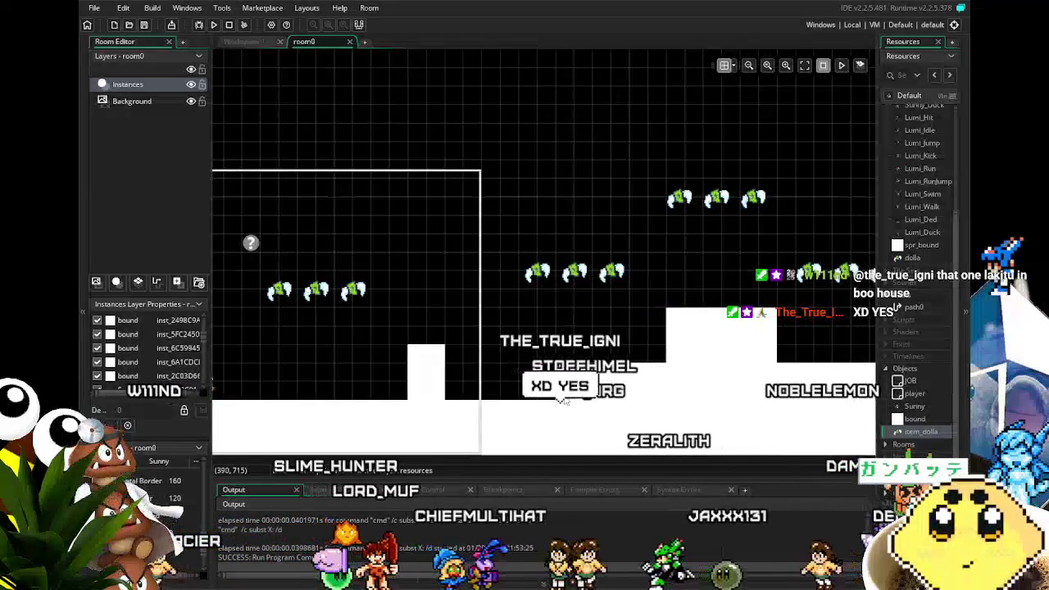
{"action": "scroll", "coordinate": [533, 377], "scroll_direction": "right", "scroll_amount": 2}
{"action": "scroll", "coordinate": [514, 358], "scroll_direction": "right", "scroll_amount": 1}
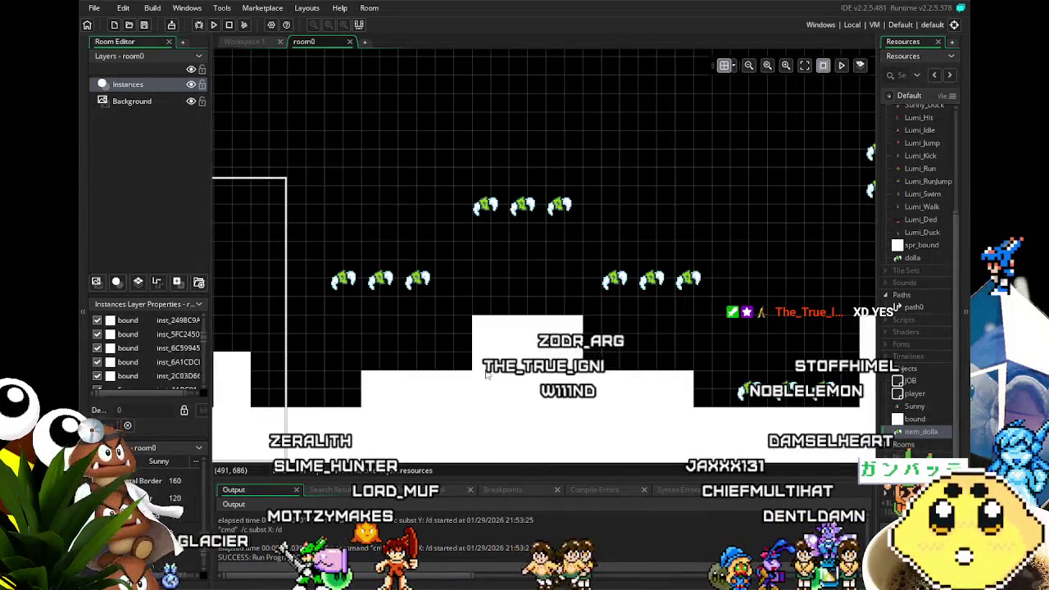
{"action": "scroll", "coordinate": [641, 378], "scroll_direction": "right", "scroll_amount": 1}
{"action": "scroll", "coordinate": [574, 369], "scroll_direction": "right", "scroll_amount": 1}
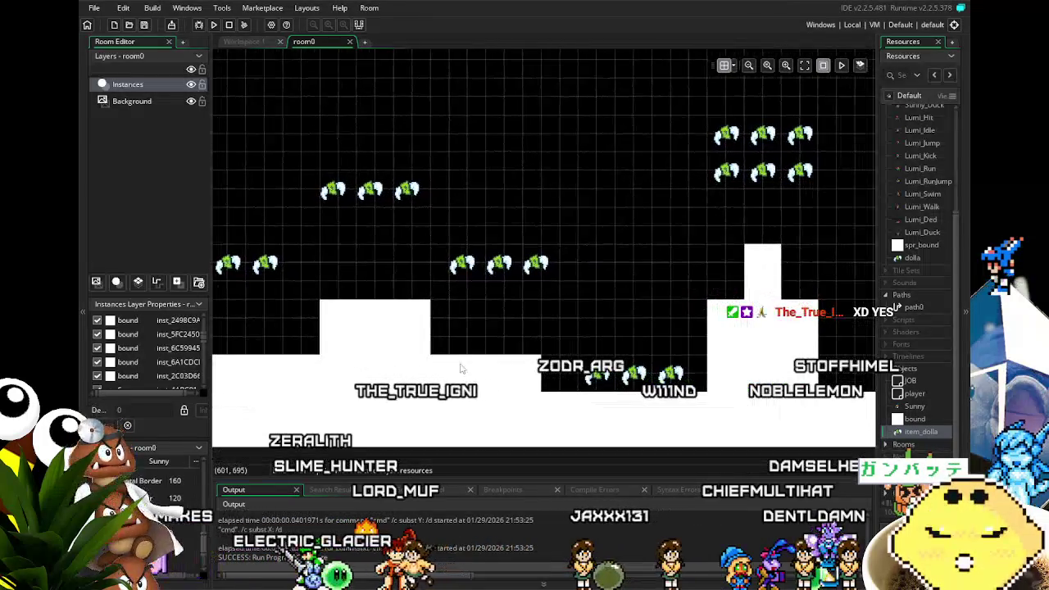
{"action": "scroll", "coordinate": [418, 350], "scroll_direction": "right", "scroll_amount": 2}
{"action": "scroll", "coordinate": [418, 350], "scroll_direction": "left", "scroll_amount": 1}
{"action": "scroll", "coordinate": [418, 350], "scroll_direction": "left", "scroll_amount": 2}
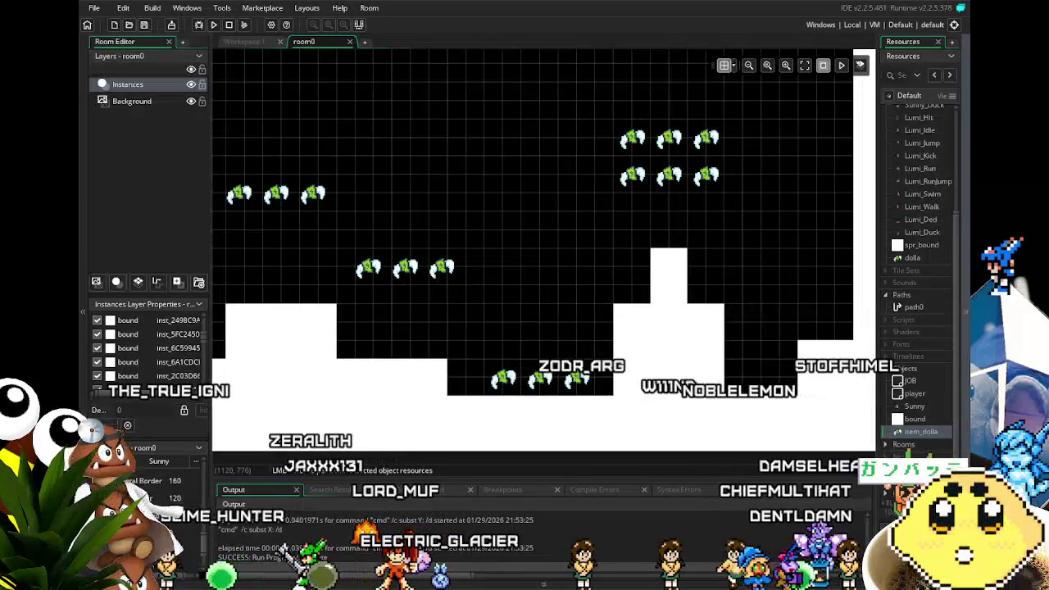